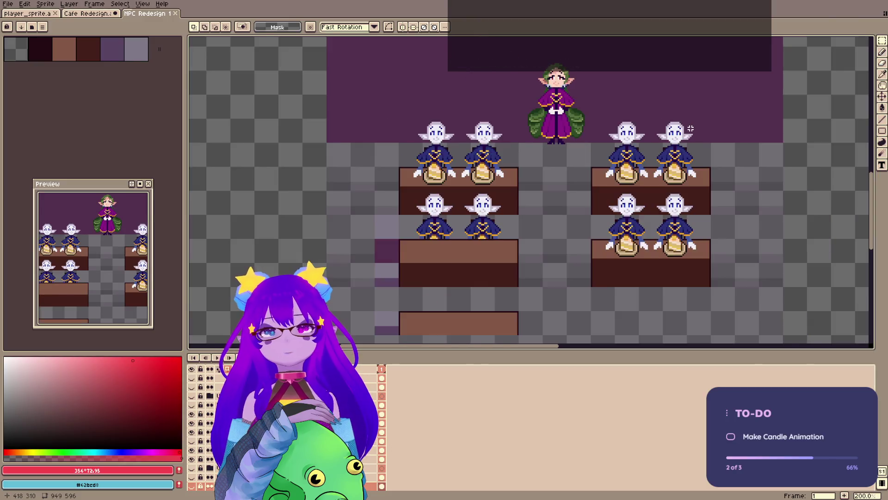
- Shift the view of the NPC Redesign scene slightly
{"action": "mouse_move", "coordinate": [662, 161]}
{"action": "left_mouse_down"}
{"action": "mouse_move", "coordinate": [662, 139]}
{"action": "mouse_move", "coordinate": [682, 146]}
{"action": "left_mouse_up"}
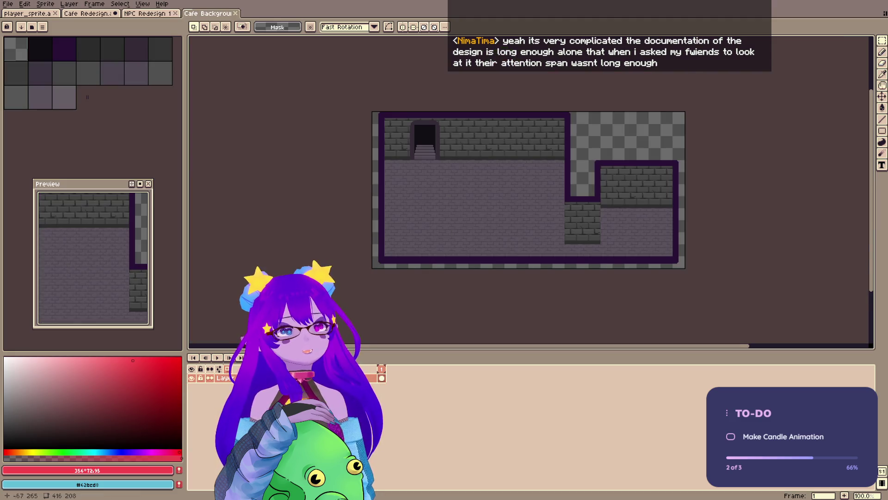
- Centre the brick room, close the Seating and Tables sprite, and return to Cafe Background
{"action": "scroll", "coordinate": [737, 123], "scroll_direction": "up", "scroll_amount": 2}
{"action": "left_click_drag", "start_coordinate": [738, 123], "coordinate": [568, 202]}
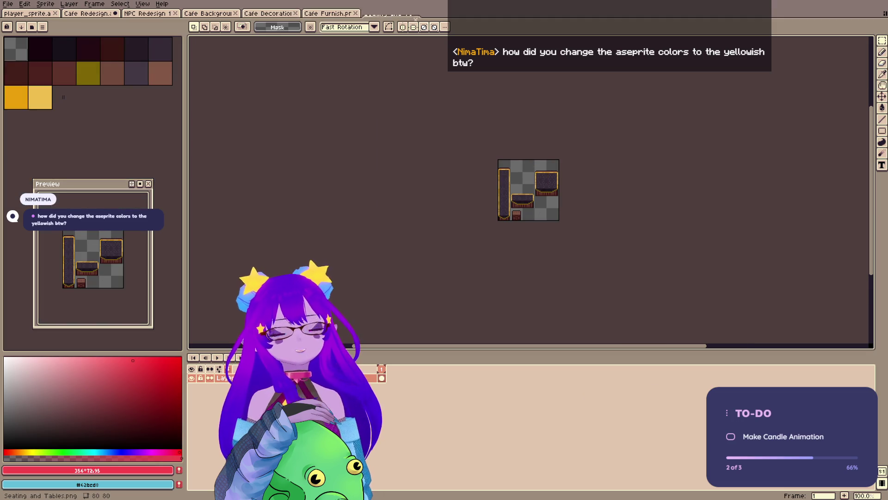
{"action": "scroll", "coordinate": [470, 99], "scroll_direction": "up", "scroll_amount": 3}
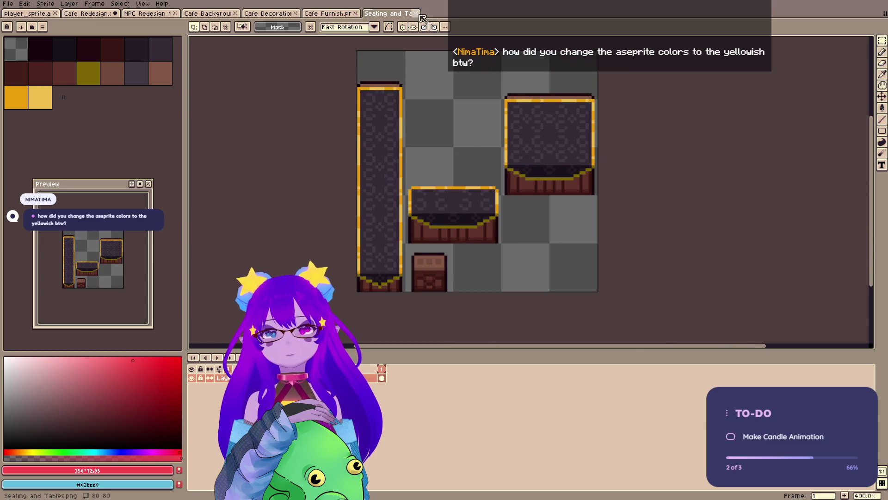
{"action": "left_click", "coordinate": [415, 13]}
{"action": "left_click", "coordinate": [211, 13]}
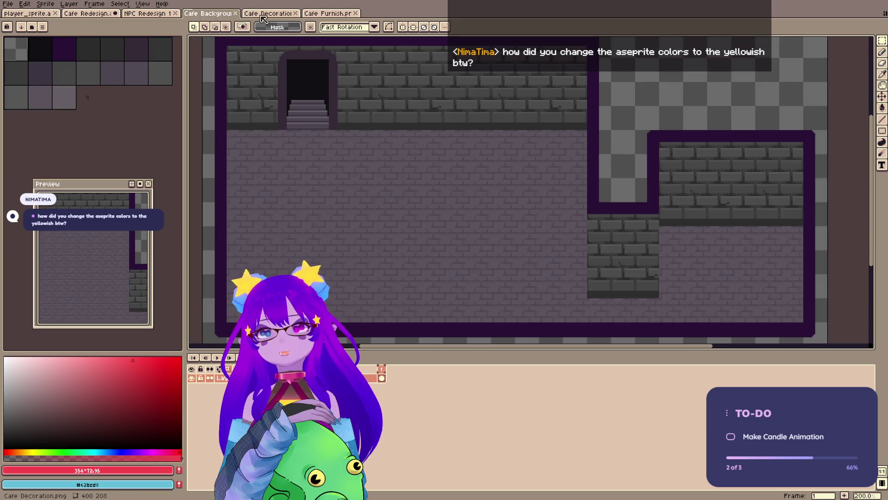
- Copy everything in Cafe Decoration and paste it into the Cafe Background room
{"action": "left_click", "coordinate": [265, 14]}
{"action": "key", "text": "ctrl+a"}
{"action": "key", "text": "ctrl+c"}
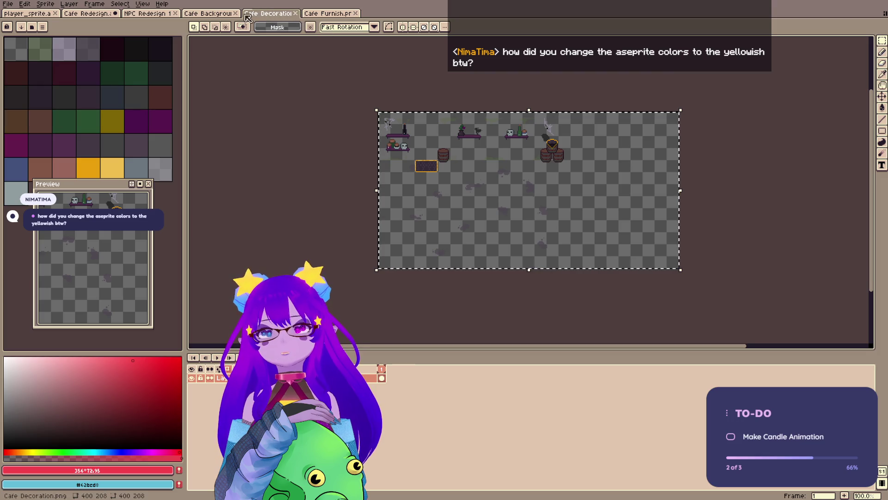
{"action": "left_click", "coordinate": [208, 13]}
{"action": "key", "text": "ctrl+v"}
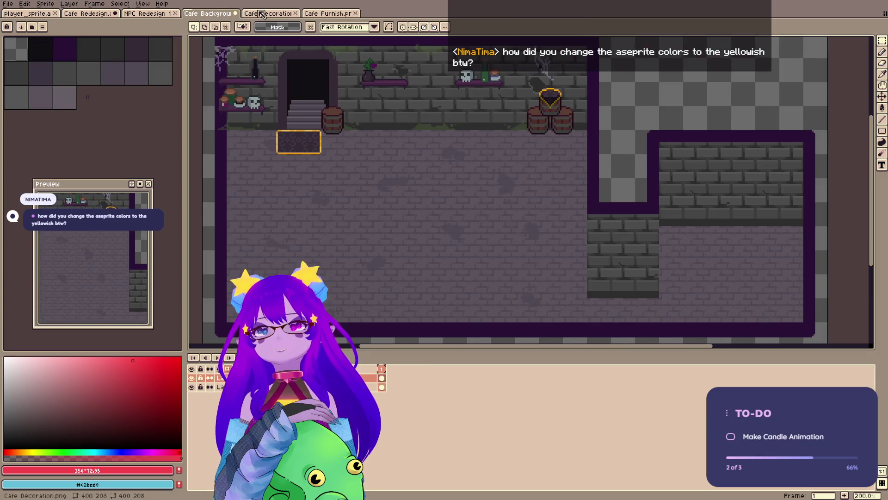
- Close the Cafe Decoration sprite and paste the tables and chairs into the room
{"action": "left_click", "coordinate": [277, 13]}
{"action": "left_click", "coordinate": [299, 14]}
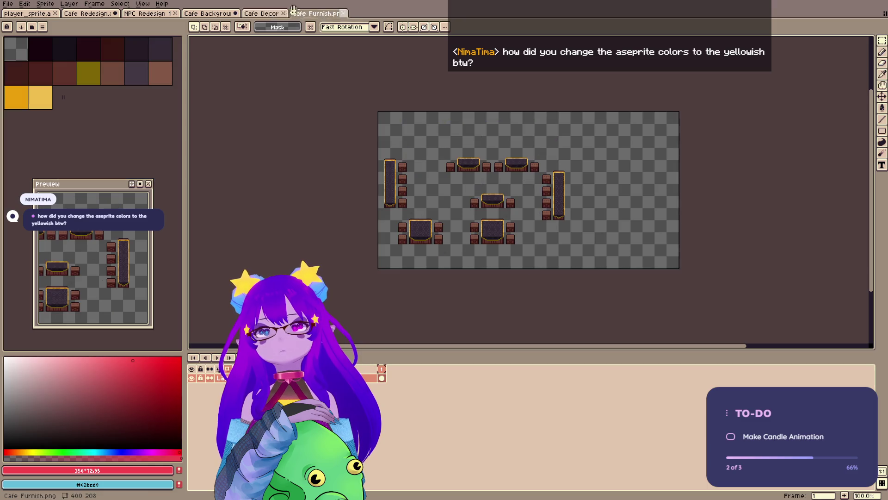
{"action": "scroll", "coordinate": [554, 189], "scroll_direction": "up", "scroll_amount": 1}
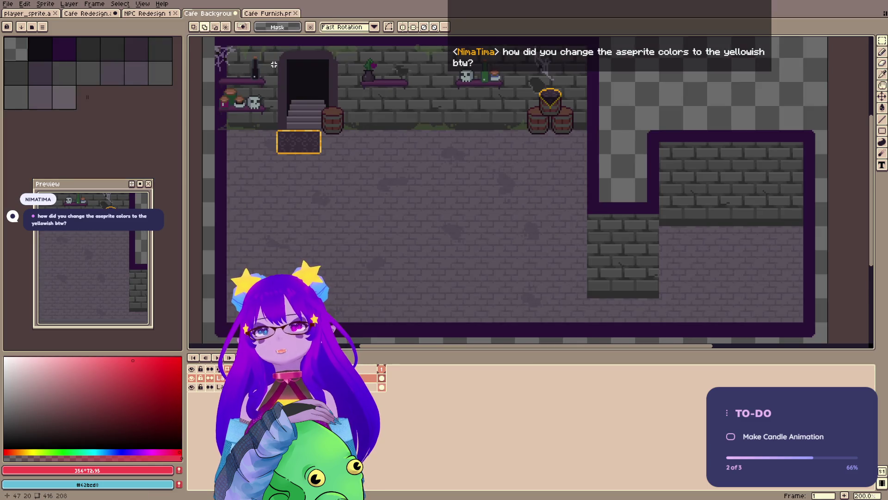
{"action": "key", "text": "ctrl+v"}
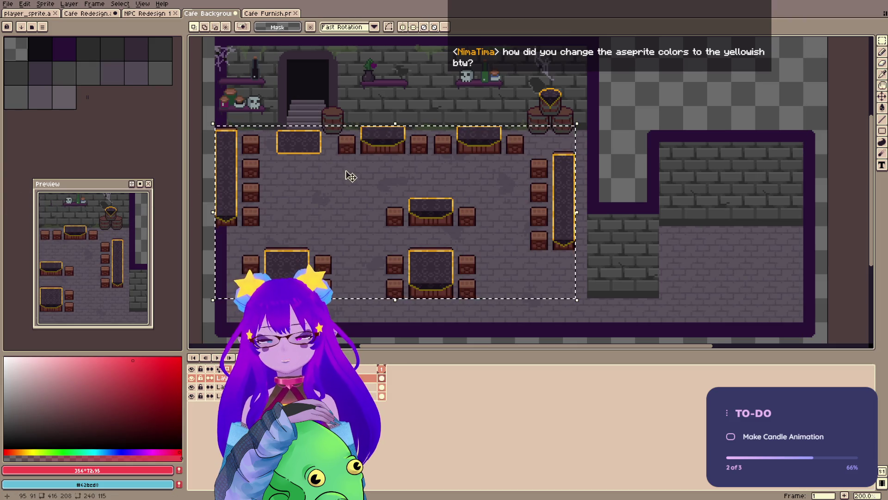
- Place the pasted tables, benches and chairs on the floor, commit them, and deselect
{"action": "left_click_drag", "start_coordinate": [346, 172], "coordinate": [350, 177]}
{"action": "key", "text": "Right"}
{"action": "key", "text": "Right"}
{"action": "key", "text": "Right"}
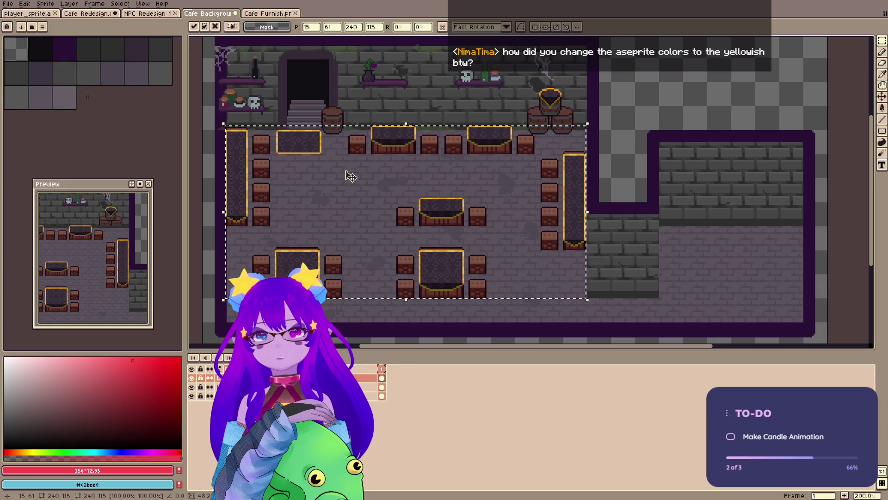
{"action": "key", "text": "Return"}
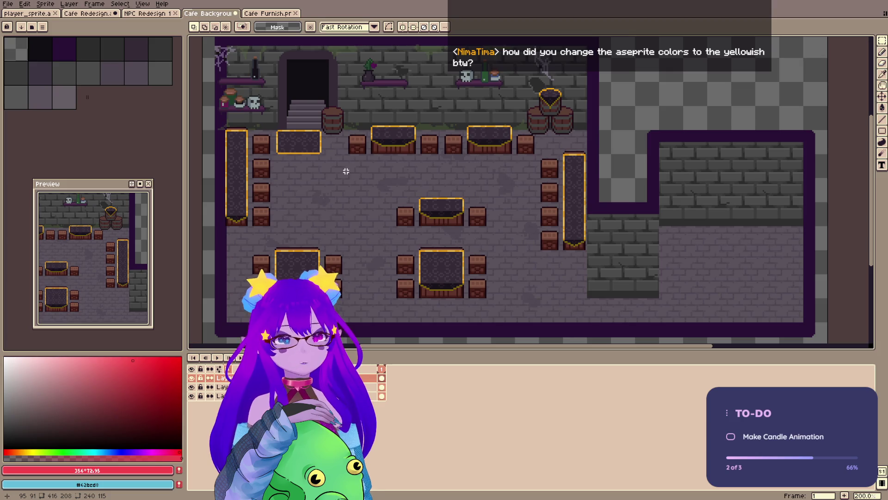
{"action": "key", "text": "ctrl+d"}
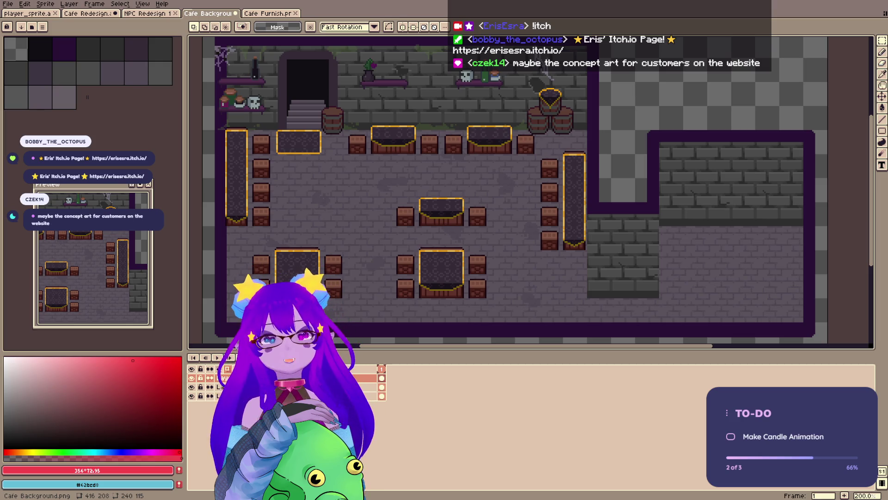
{"action": "left_click_drag", "start_coordinate": [559, 195], "coordinate": [575, 217]}
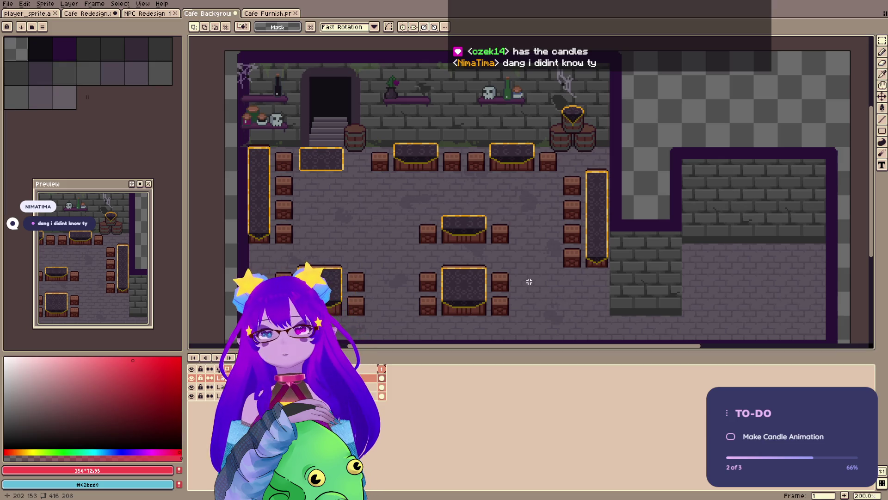
{"action": "key", "text": "ctrl+alt+c"}
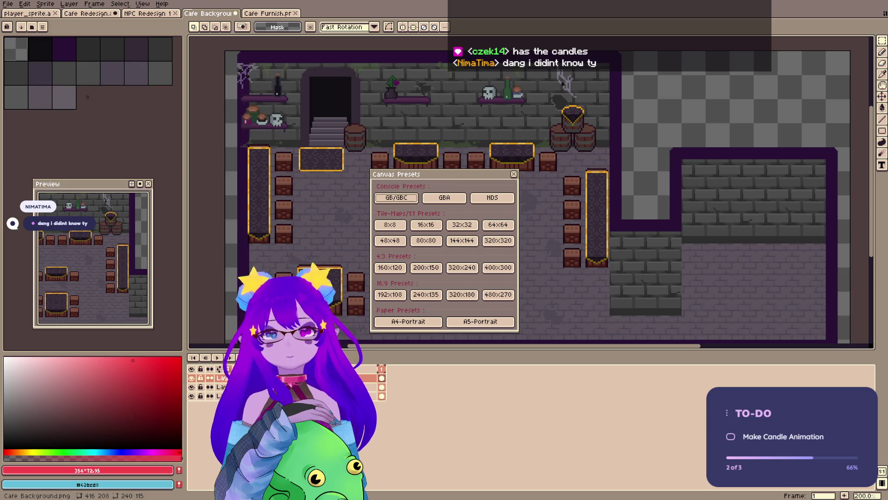
{"action": "left_click_drag", "start_coordinate": [439, 174], "coordinate": [490, 171]}
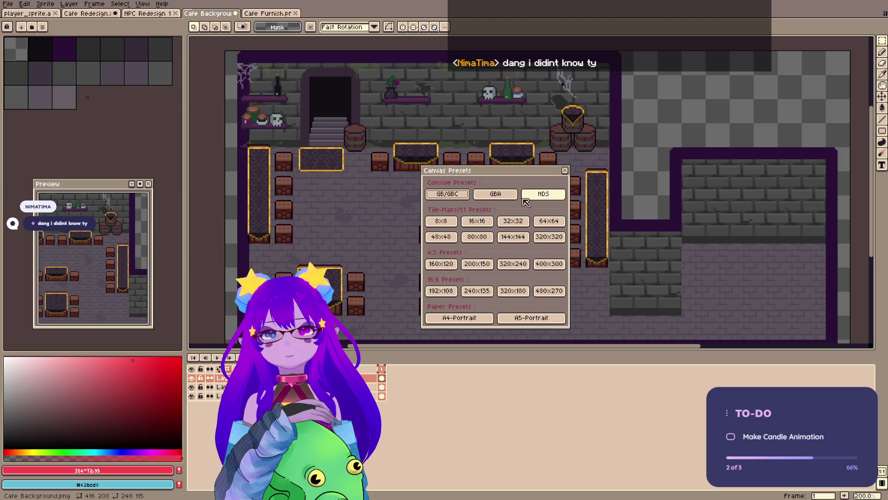
{"action": "key", "text": "Escape"}
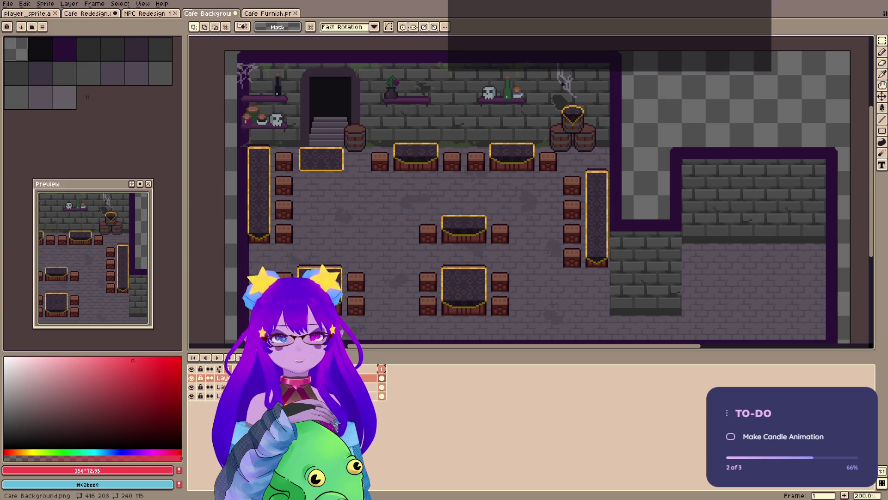
{"action": "left_click", "coordinate": [7, 4]}
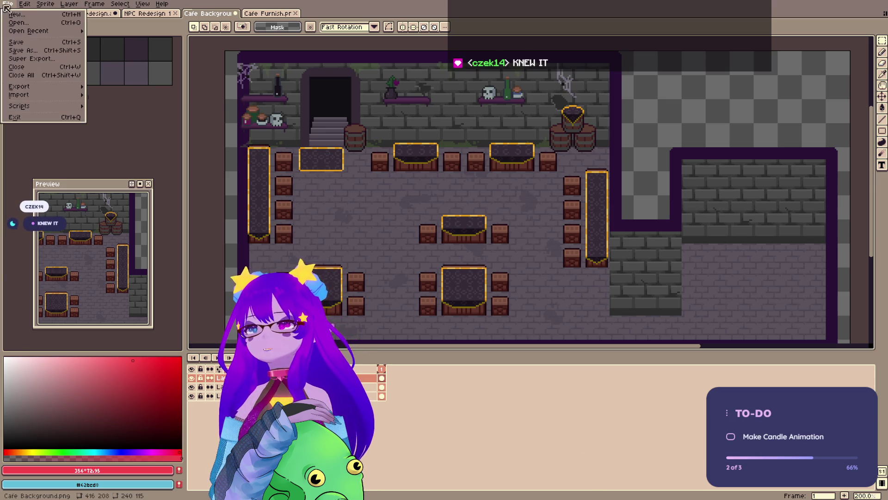
- Create a new sprite and paste the populated café scene image into it
{"action": "left_click", "coordinate": [9, 14]}
{"action": "left_click", "coordinate": [423, 334]}
{"action": "key", "text": "ctrl+v"}
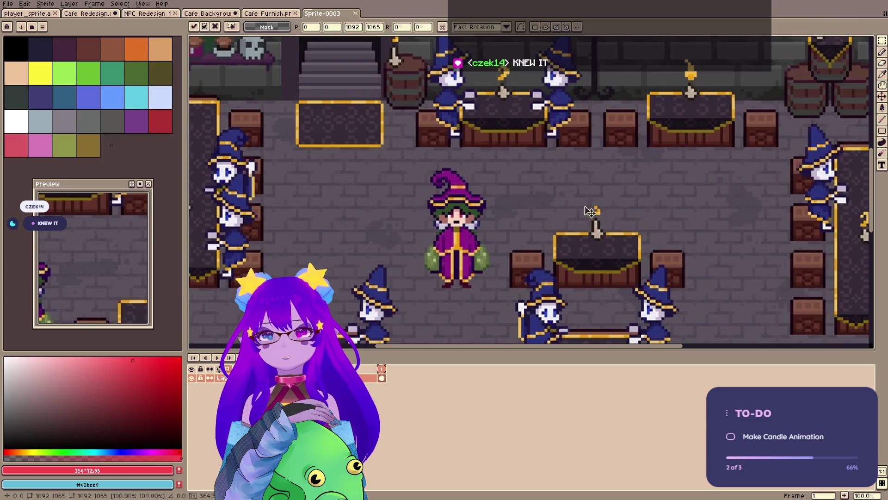
{"action": "scroll", "coordinate": [589, 211], "scroll_direction": "down", "scroll_amount": 1}
{"action": "scroll", "coordinate": [589, 211], "scroll_direction": "up", "scroll_amount": 6}
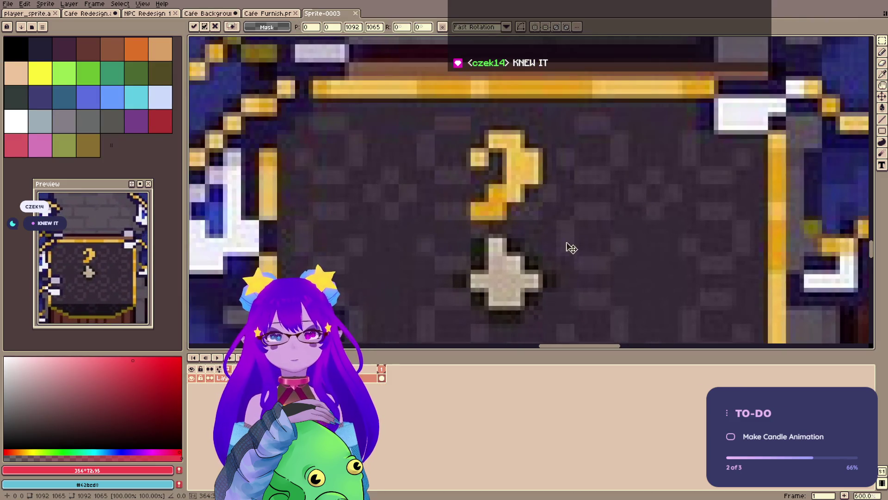
{"action": "scroll", "coordinate": [573, 274], "scroll_direction": "up", "scroll_amount": 5}
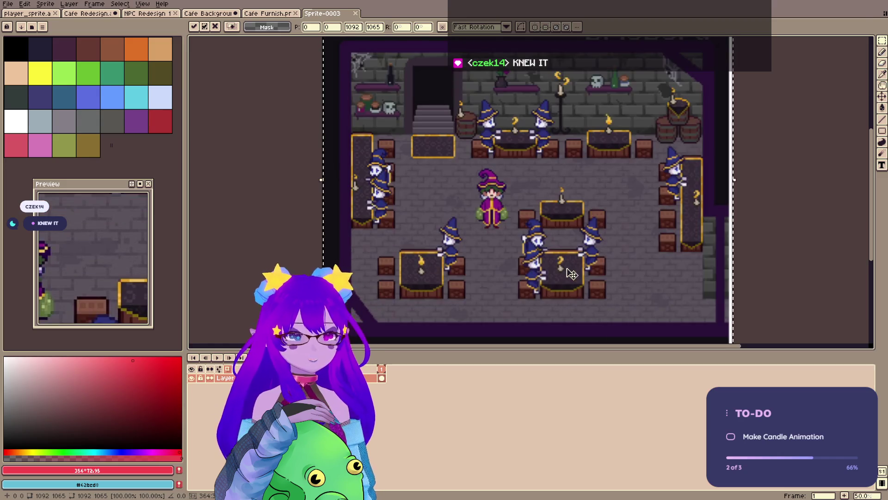
{"action": "scroll", "coordinate": [579, 248], "scroll_direction": "down", "scroll_amount": 3}
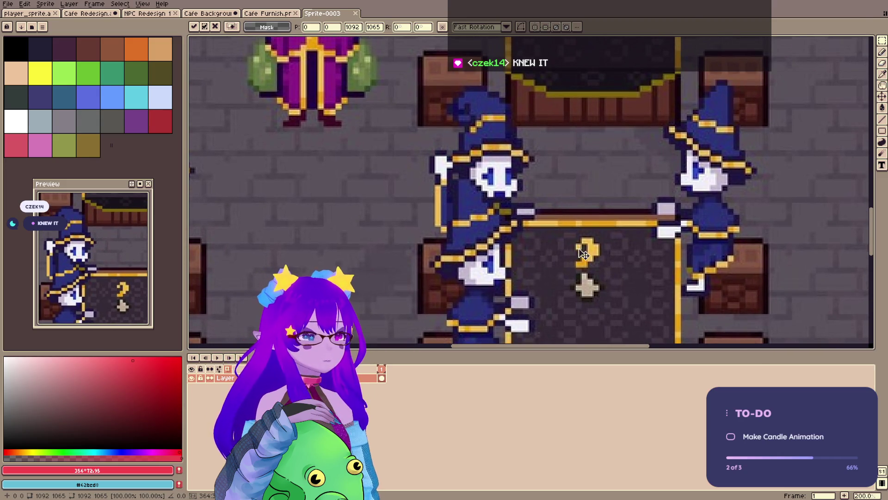
{"action": "left_click_drag", "start_coordinate": [562, 195], "coordinate": [550, 244]}
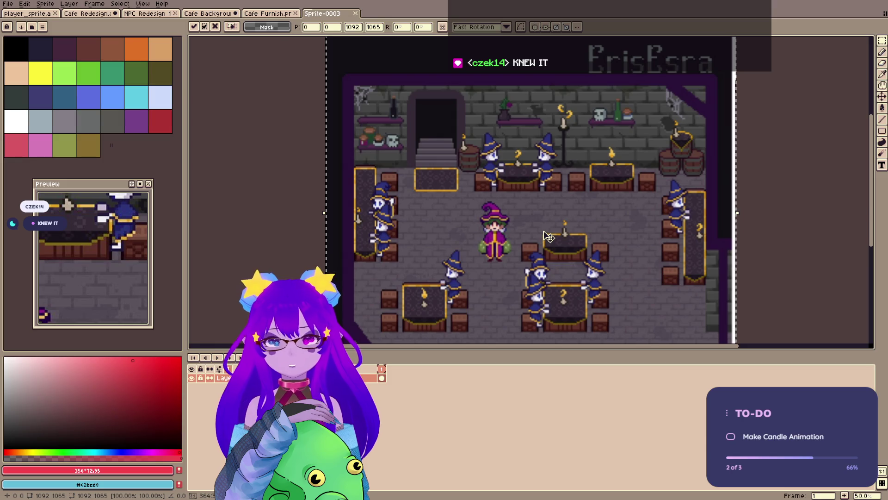
{"action": "scroll", "coordinate": [562, 316], "scroll_direction": "up", "scroll_amount": 4}
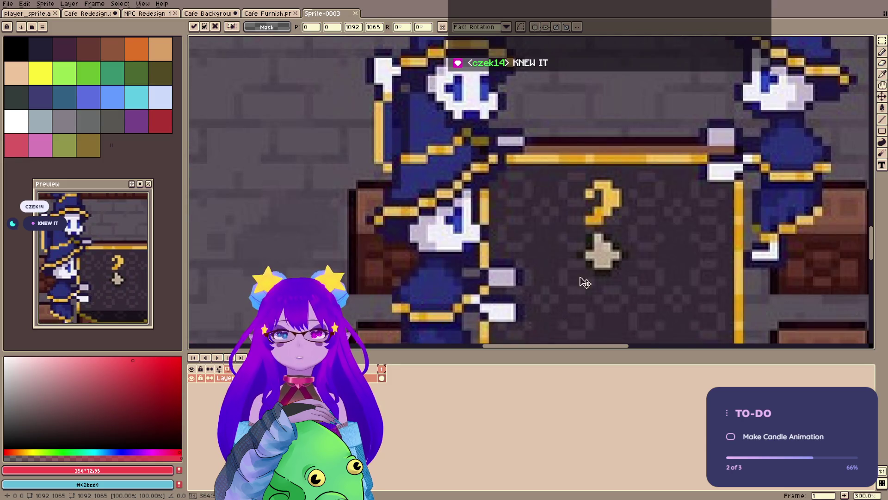
{"action": "scroll", "coordinate": [605, 248], "scroll_direction": "up", "scroll_amount": 2}
{"action": "scroll", "coordinate": [595, 232], "scroll_direction": "down", "scroll_amount": 7}
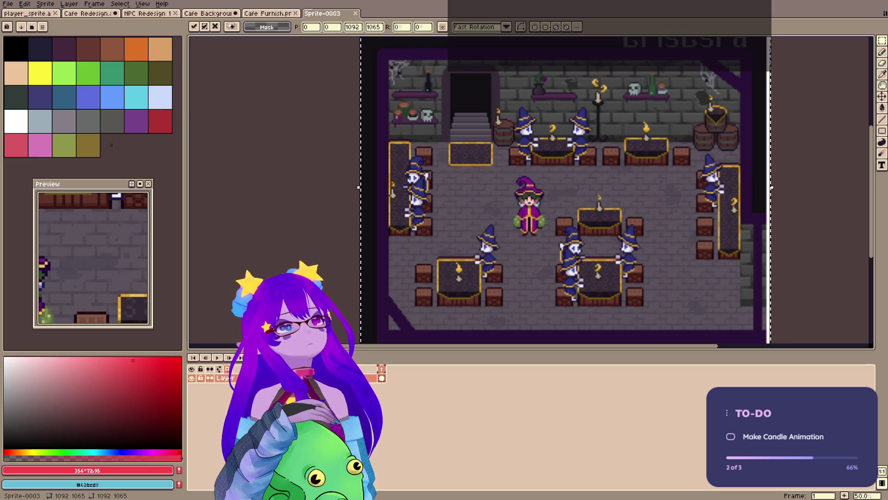
- Zoom in and centre the view on the candle table
{"action": "left_click_drag", "start_coordinate": [584, 192], "coordinate": [609, 204]}
{"action": "scroll", "coordinate": [636, 299], "scroll_direction": "up", "scroll_amount": 7}
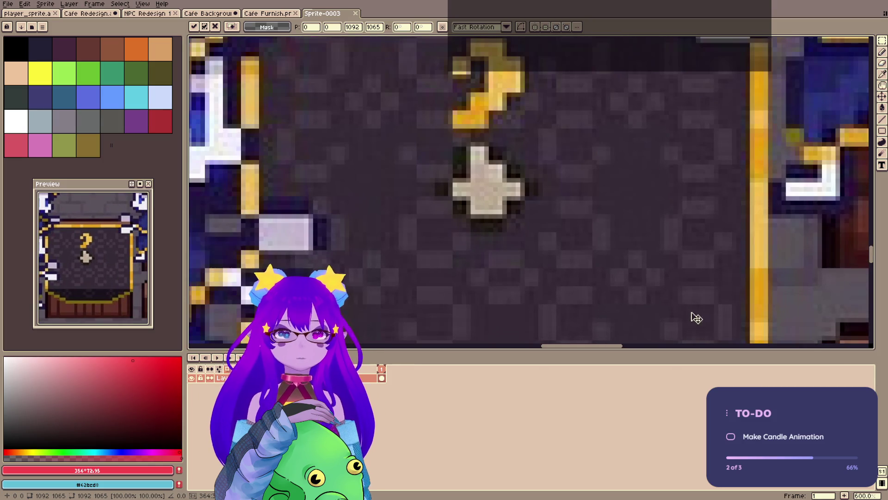
{"action": "left_click_drag", "start_coordinate": [501, 188], "coordinate": [543, 230]}
{"action": "scroll", "coordinate": [536, 234], "scroll_direction": "down", "scroll_amount": 11}
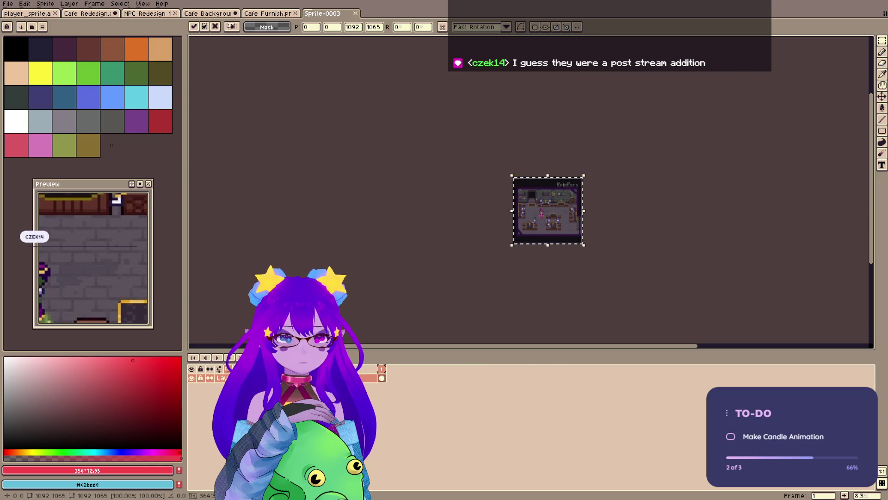
- Bring up the PureRef reference board, then hide its window
{"action": "key", "text": "alt+Tab"}
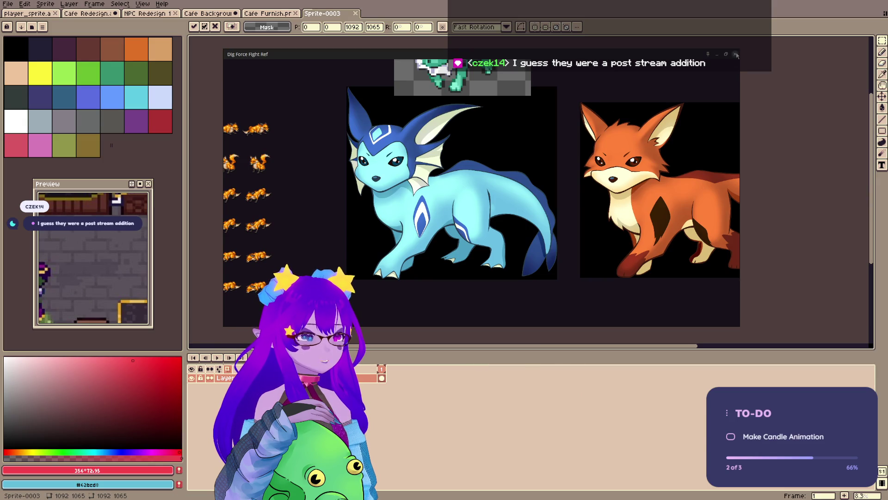
{"action": "left_click", "coordinate": [737, 54]}
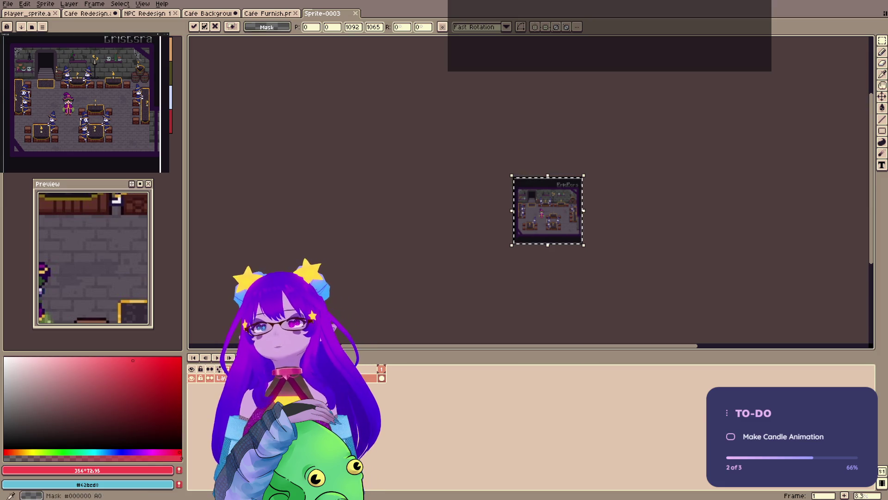
- Close the Cafe Furnish sprite and look over the Cafe Background canvas
{"action": "left_click", "coordinate": [269, 14]}
{"action": "left_click", "coordinate": [295, 14]}
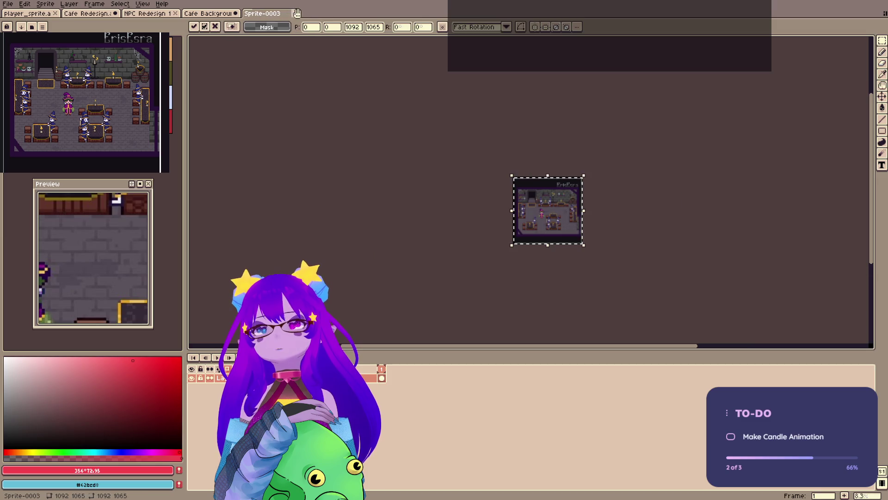
{"action": "left_click", "coordinate": [232, 13]}
{"action": "left_click_drag", "start_coordinate": [381, 135], "coordinate": [387, 148]}
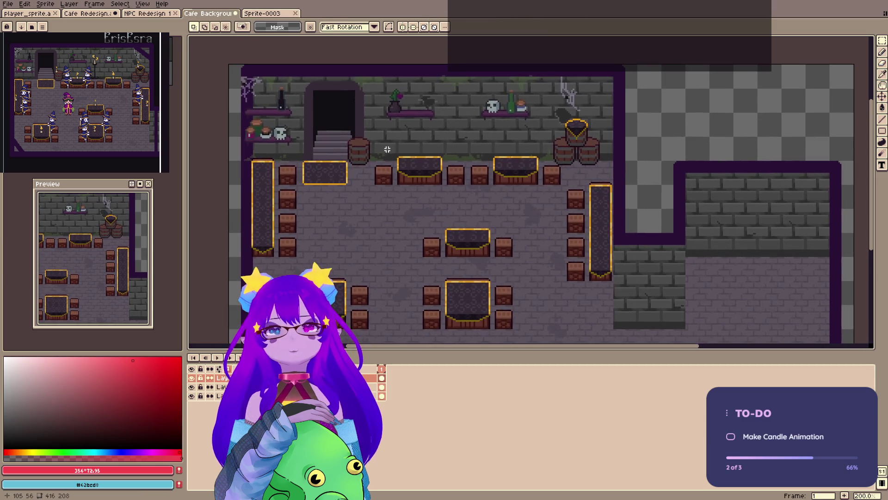
{"action": "scroll", "coordinate": [551, 91], "scroll_direction": "up", "scroll_amount": 4}
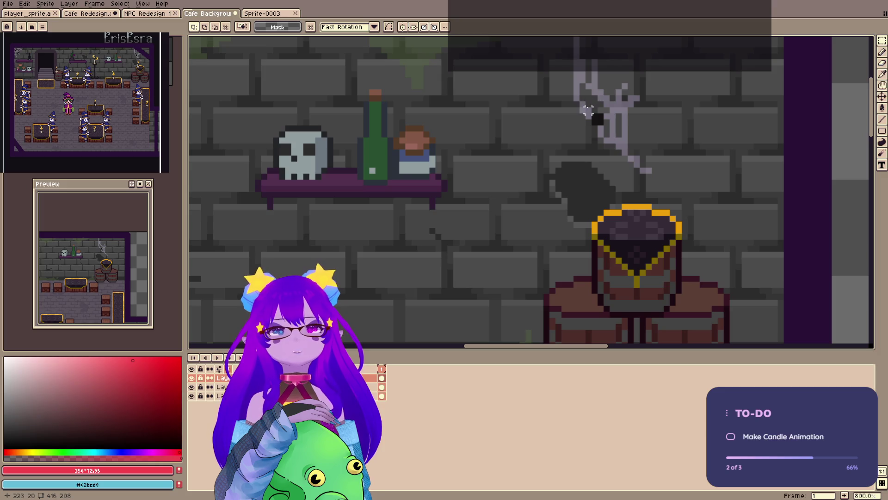
{"action": "scroll", "coordinate": [263, 114], "scroll_direction": "down", "scroll_amount": 4}
{"action": "scroll", "coordinate": [264, 114], "scroll_direction": "down", "scroll_amount": 1}
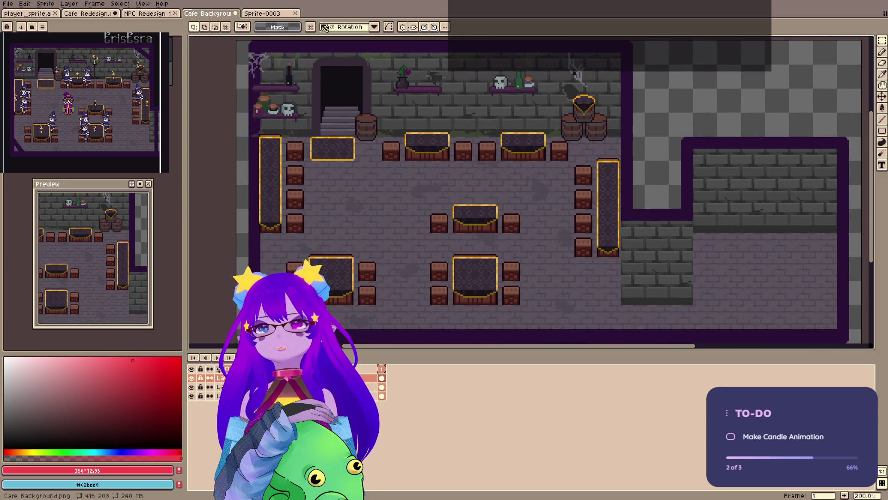
{"action": "scroll", "coordinate": [476, 287], "scroll_direction": "up", "scroll_amount": 5}
{"action": "scroll", "coordinate": [403, 95], "scroll_direction": "down", "scroll_amount": 4}
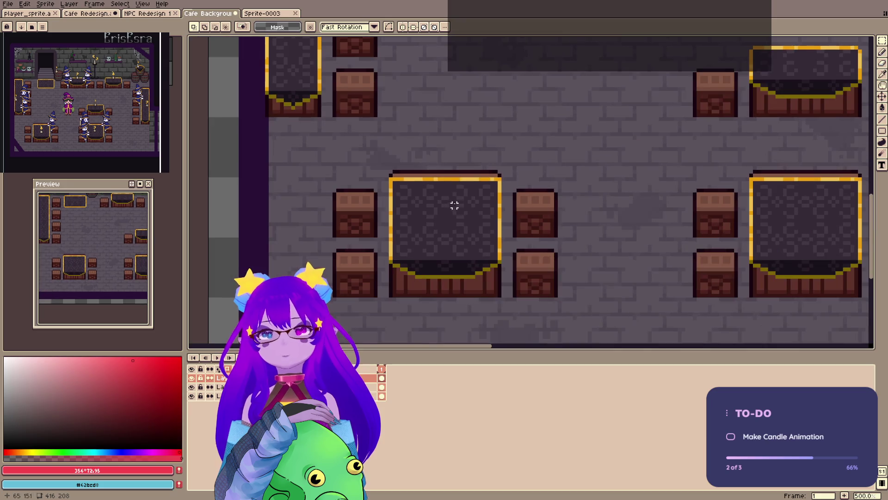
- Close NPC Redesign and Cafe Redesign without saving, and switch to player_sprite
{"action": "left_click", "coordinate": [166, 15]}
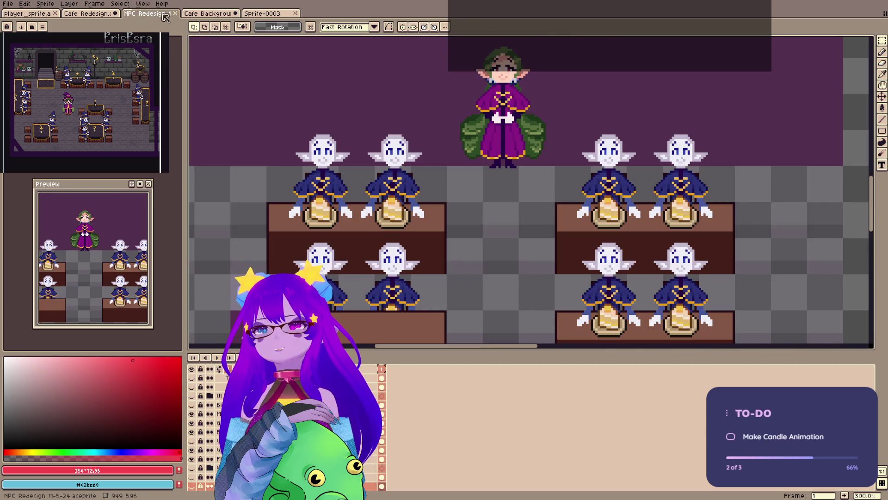
{"action": "left_click", "coordinate": [176, 14]}
{"action": "left_click", "coordinate": [110, 14]}
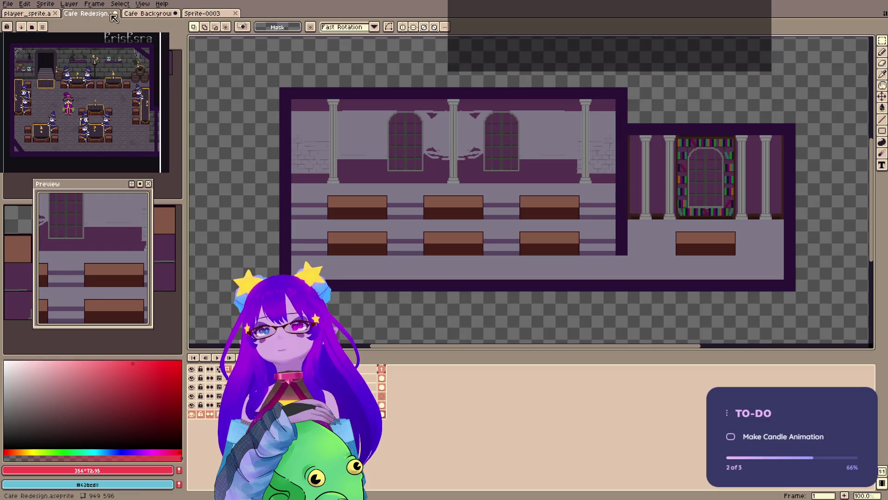
{"action": "left_click", "coordinate": [115, 13]}
{"action": "left_click", "coordinate": [444, 269]}
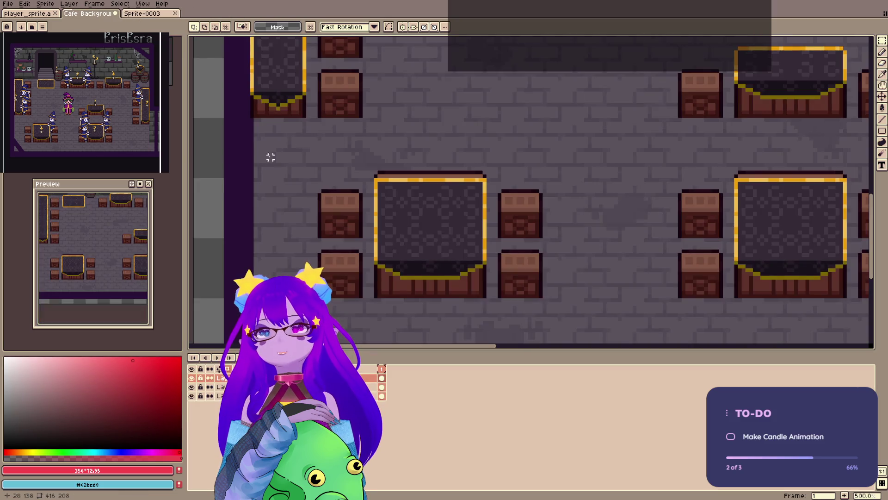
{"action": "left_click", "coordinate": [26, 15]}
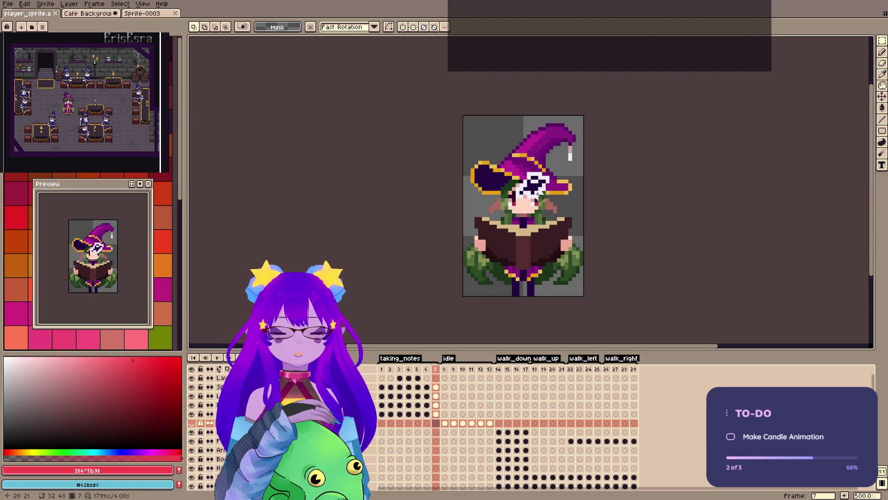
{"action": "key", "text": "ctrl+alt+n"}
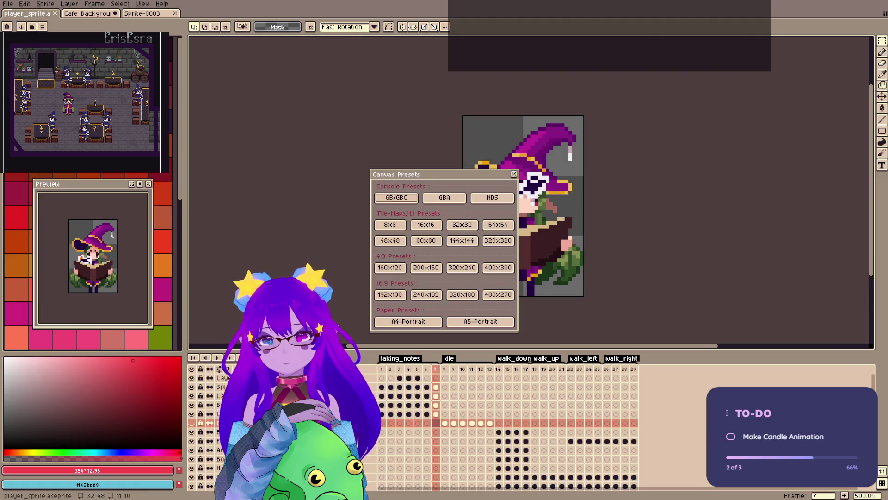
- Create a new 16x16 sprite from the canvas presets
{"action": "left_click", "coordinate": [426, 225]}
{"action": "left_click", "coordinate": [514, 174]}
{"action": "scroll", "coordinate": [532, 185], "scroll_direction": "up", "scroll_amount": 5}
{"action": "scroll", "coordinate": [517, 189], "scroll_direction": "up", "scroll_amount": 3}
{"action": "scroll", "coordinate": [514, 196], "scroll_direction": "down", "scroll_amount": 2}
{"action": "left_click_drag", "start_coordinate": [514, 196], "coordinate": [605, 209]}
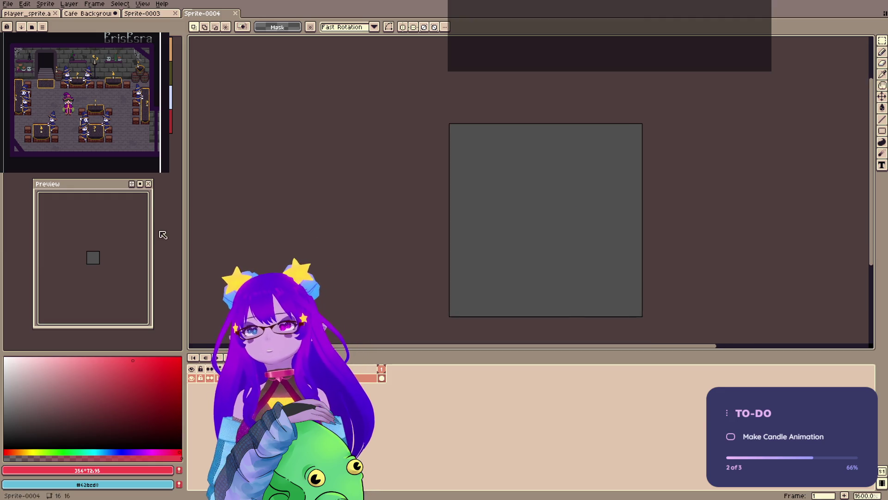
- Move the timeline to a vertical side panel beside the canvas
{"action": "left_click", "coordinate": [219, 369]}
{"action": "left_click", "coordinate": [142, 230]}
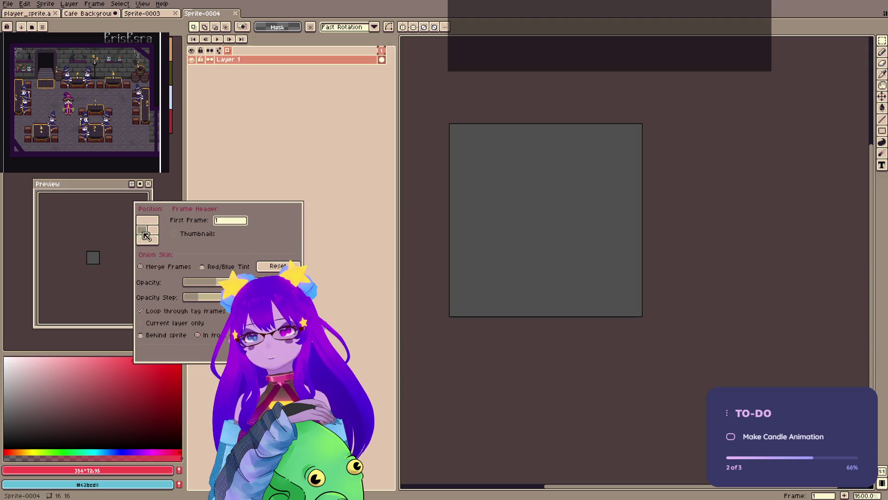
{"action": "left_click_drag", "start_coordinate": [476, 201], "coordinate": [507, 219]}
- Paste the copied café image, then return to the player_sprite file
{"action": "key", "text": "ctrl+v"}
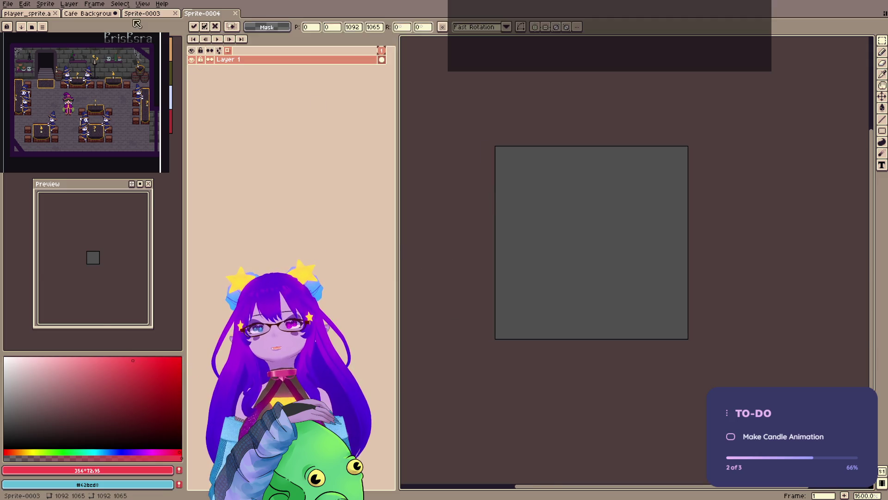
{"action": "left_click", "coordinate": [95, 13]}
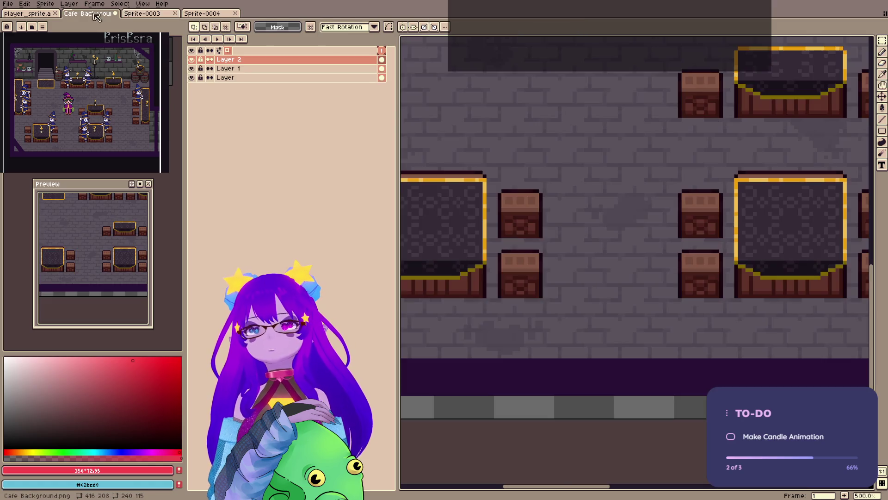
{"action": "left_click", "coordinate": [28, 13]}
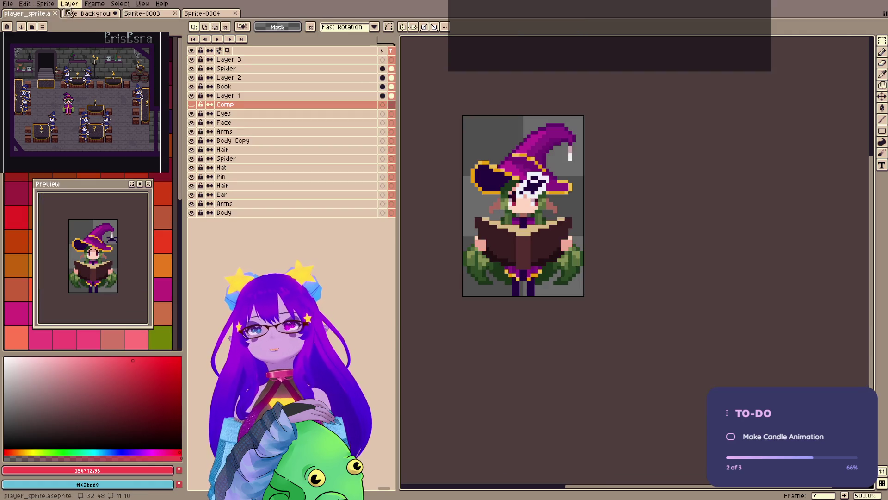
{"action": "key", "text": "ctrl+v"}
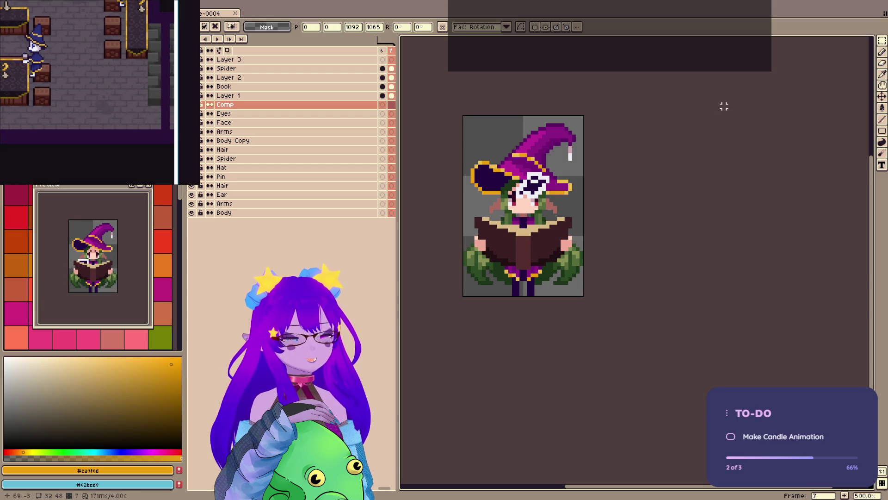
- Zoom in on the player_sprite witch
{"action": "scroll", "coordinate": [540, 184], "scroll_direction": "up", "scroll_amount": 4}
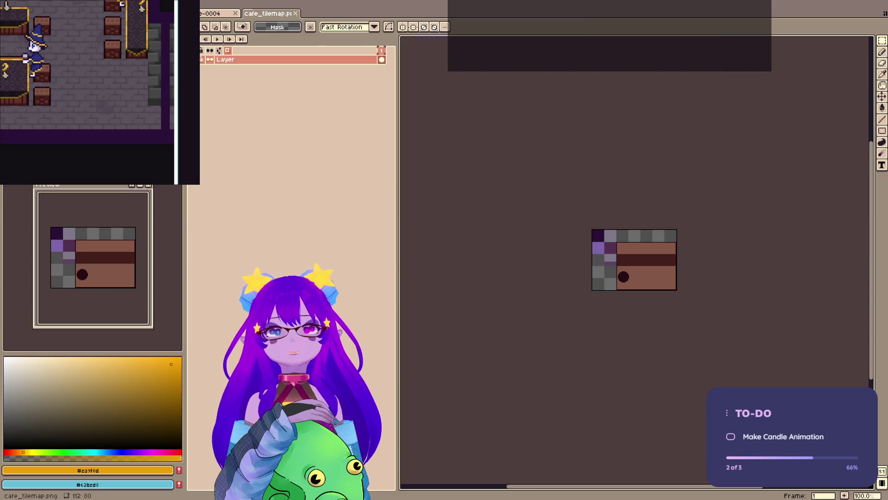
- Marquee-select the top two brown bands of the table tile in cafe_tilemap.png
{"action": "scroll", "coordinate": [793, 250], "scroll_direction": "up", "scroll_amount": 3}
{"action": "mouse_move", "coordinate": [771, 167]}
{"action": "left_mouse_down"}
{"action": "mouse_move", "coordinate": [598, 228]}
{"action": "mouse_move", "coordinate": [616, 248]}
{"action": "left_mouse_up"}
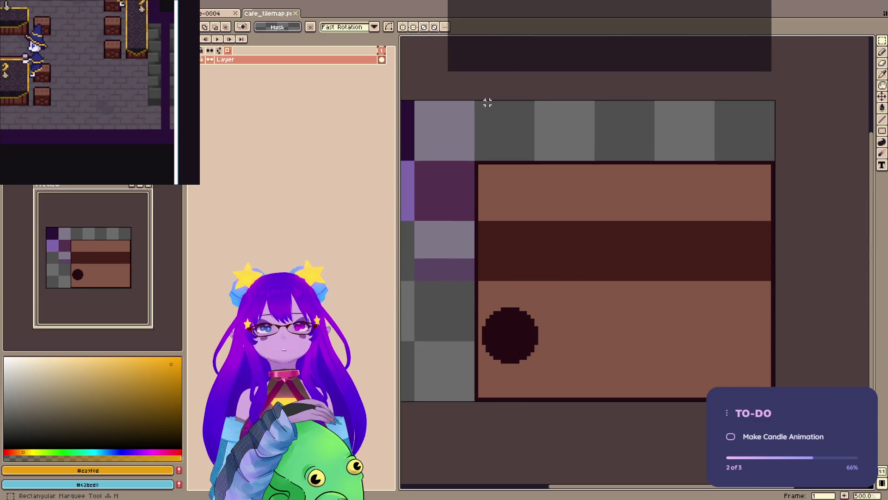
{"action": "mouse_move", "coordinate": [476, 162]}
{"action": "left_mouse_down"}
{"action": "mouse_move", "coordinate": [730, 252]}
{"action": "mouse_move", "coordinate": [773, 278]}
{"action": "left_mouse_up"}
- Reselect the table-top tiles and paste them into a new 80x48 sprite
{"action": "mouse_move", "coordinate": [481, 126]}
{"action": "left_mouse_down"}
{"action": "mouse_move", "coordinate": [548, 143]}
{"action": "mouse_move", "coordinate": [767, 257]}
{"action": "mouse_move", "coordinate": [770, 269]}
{"action": "left_mouse_up"}
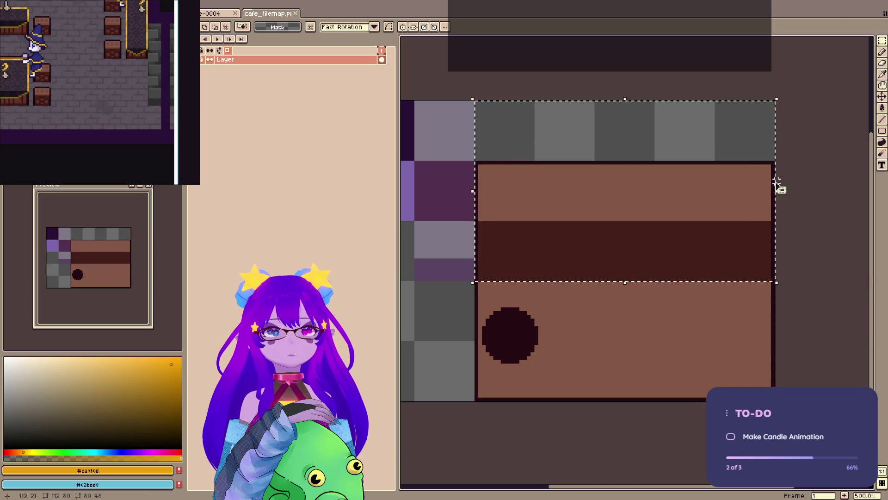
{"action": "key", "text": "ctrl+n"}
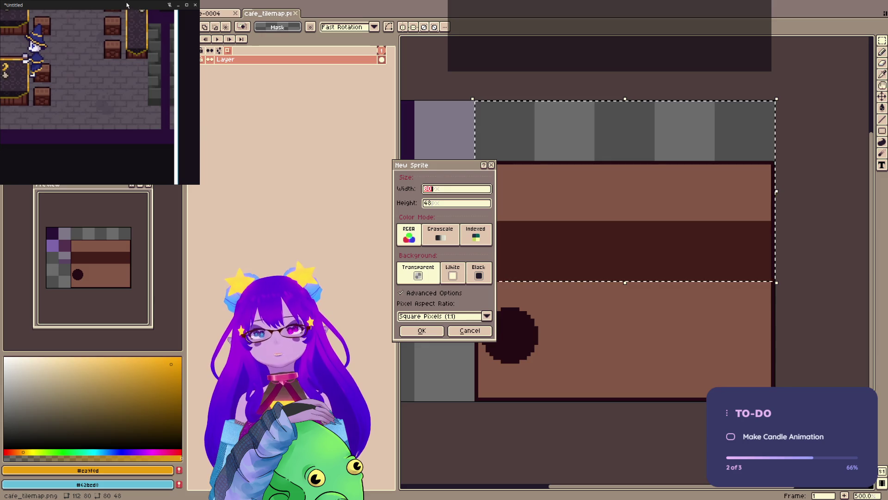
{"action": "key", "text": "Return"}
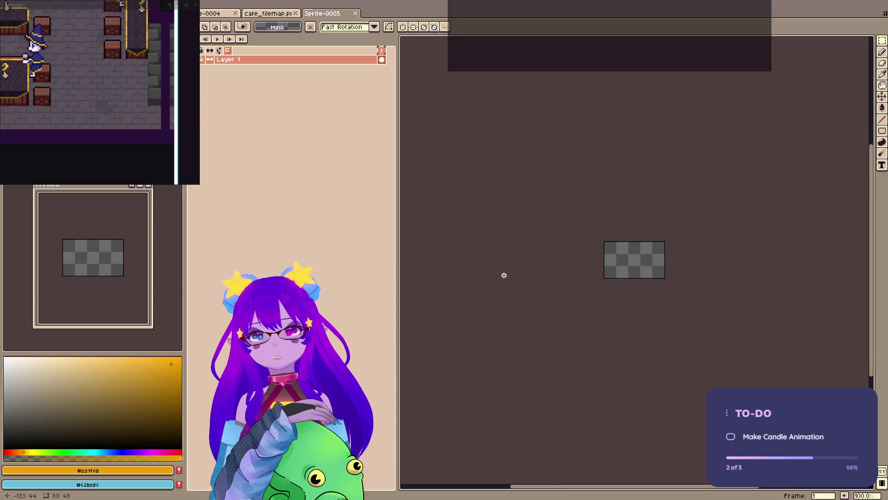
{"action": "key", "text": "ctrl+v"}
{"action": "scroll", "coordinate": [657, 271], "scroll_direction": "up", "scroll_amount": 3}
{"action": "key", "text": "Return"}
- Mark a 16x16 area on the brown band
{"action": "scroll", "coordinate": [710, 240], "scroll_direction": "up", "scroll_amount": 1}
{"action": "left_click_drag", "start_coordinate": [670, 221], "coordinate": [746, 296]}
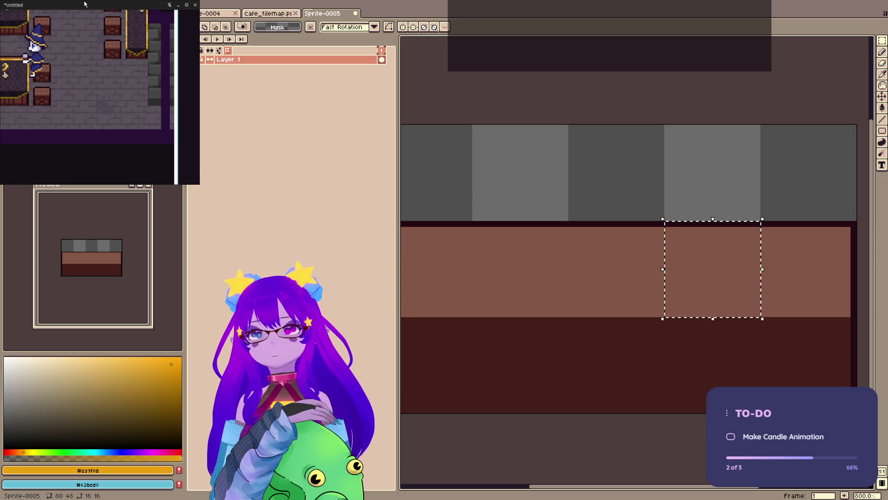
{"action": "scroll", "coordinate": [664, 286], "scroll_direction": "right", "scroll_amount": 2}
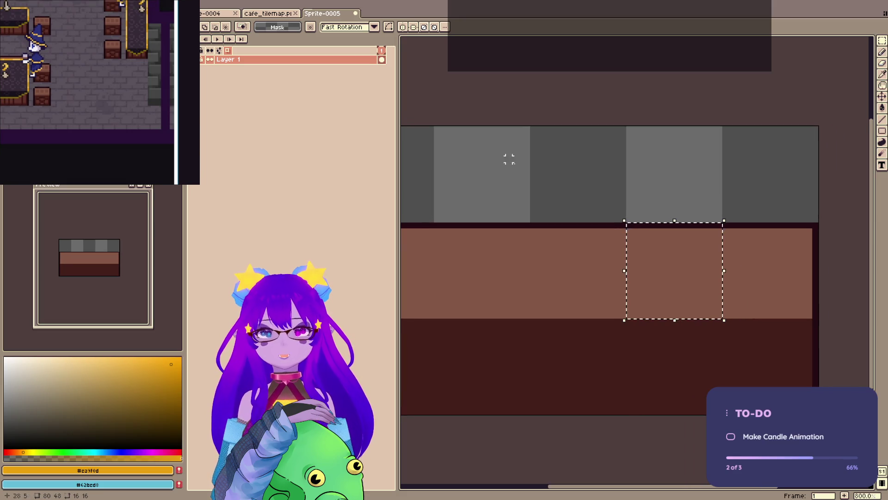
- Add a new layer above Layer 1 and draw a dark vertical outline stroke on the table
{"action": "key", "text": "b"}
{"action": "left_click_drag", "start_coordinate": [660, 291], "coordinate": [689, 297]}
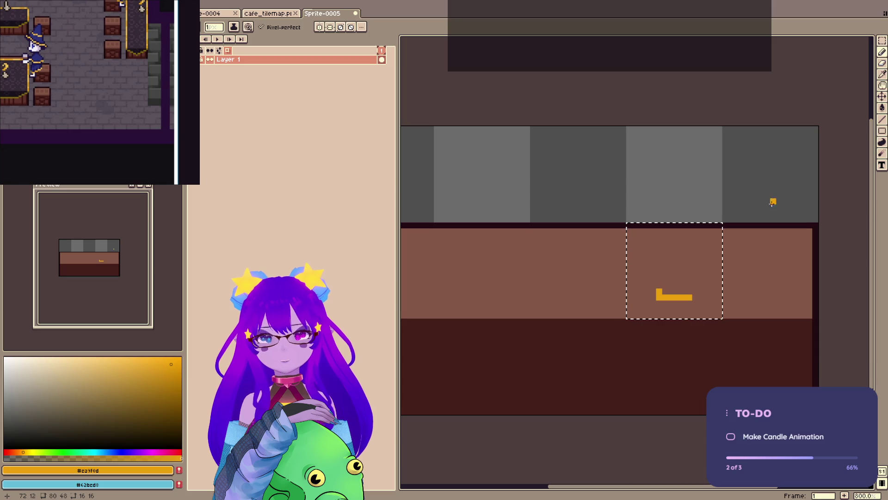
{"action": "key", "text": "ctrl+z"}
{"action": "key", "text": "shift+n"}
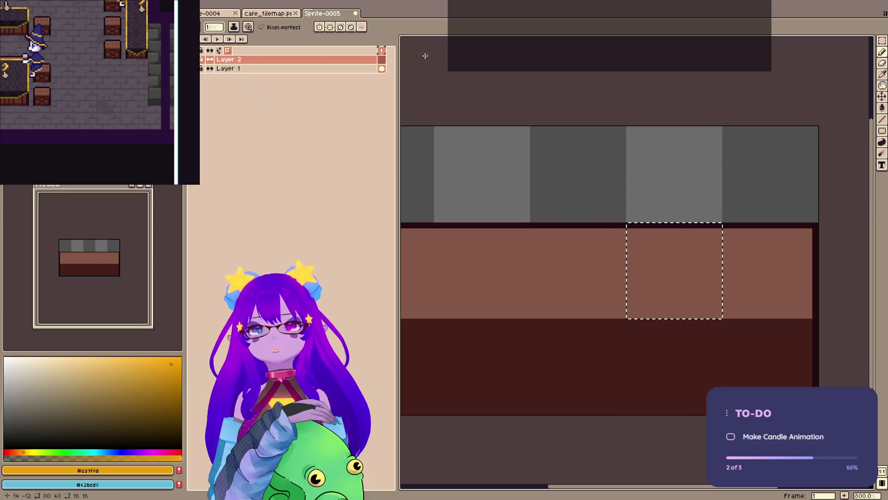
{"action": "left_click", "coordinate": [710, 225], "text": "alt"}
{"action": "left_click_drag", "start_coordinate": [653, 279], "coordinate": [653, 300]}
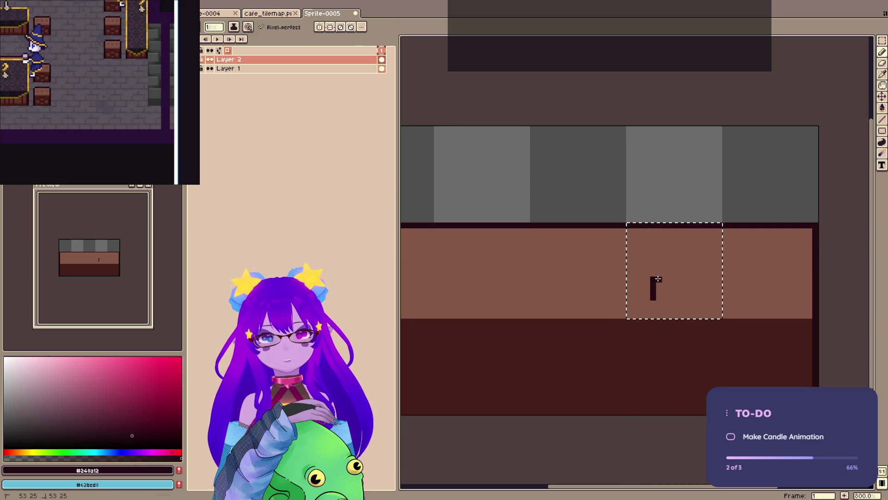
- Recolour the outline green, fill it darker green, and dot a test pixel on the table
{"action": "left_click", "coordinate": [646, 369], "text": "alt"}
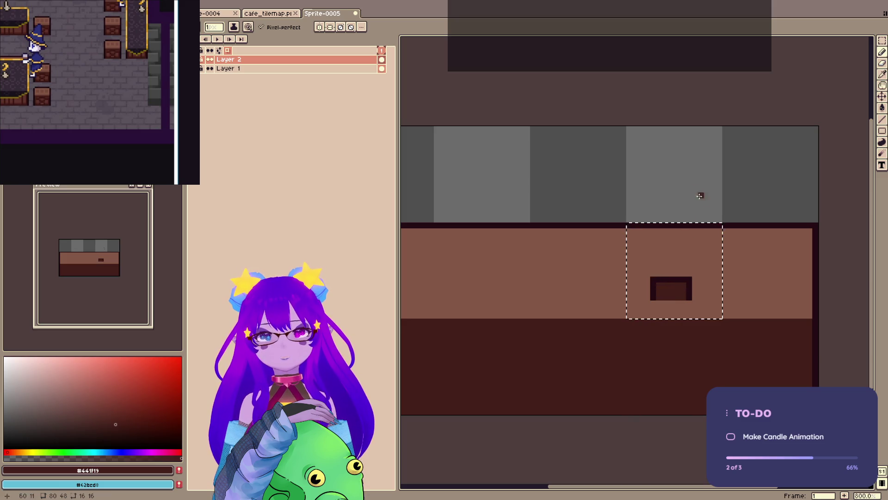
{"action": "scroll", "coordinate": [113, 256], "scroll_direction": "up", "scroll_amount": 3}
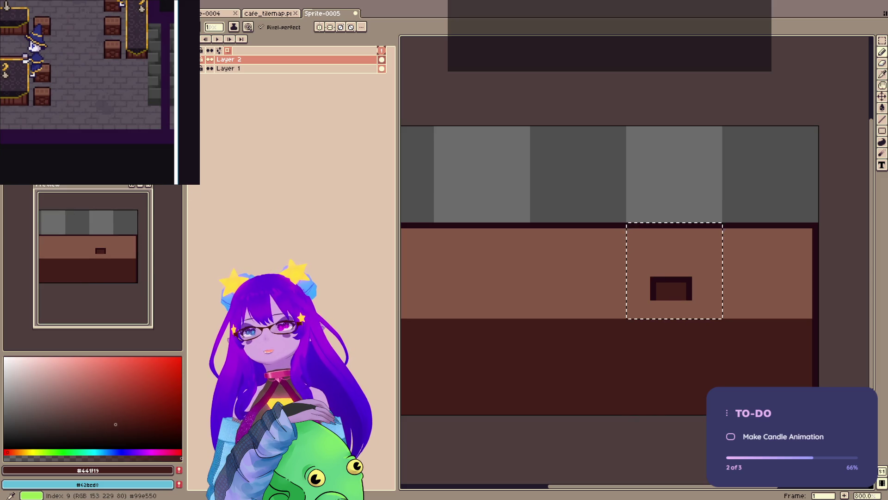
{"action": "key", "text": "bracketright"}
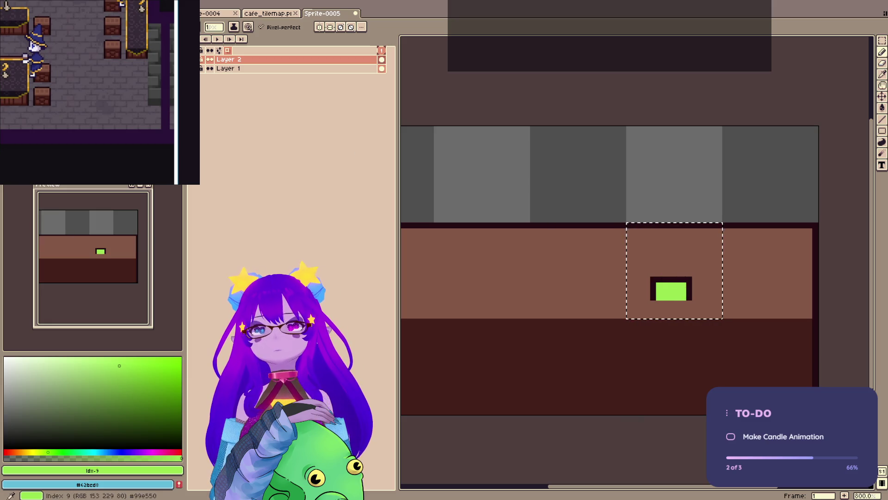
{"action": "key", "text": "bracketright"}
{"action": "left_click", "coordinate": [654, 280]}
{"action": "mouse_move", "coordinate": [653, 281]}
{"action": "left_mouse_down"}
{"action": "mouse_move", "coordinate": [653, 299]}
{"action": "mouse_move", "coordinate": [685, 279]}
{"action": "left_mouse_up"}
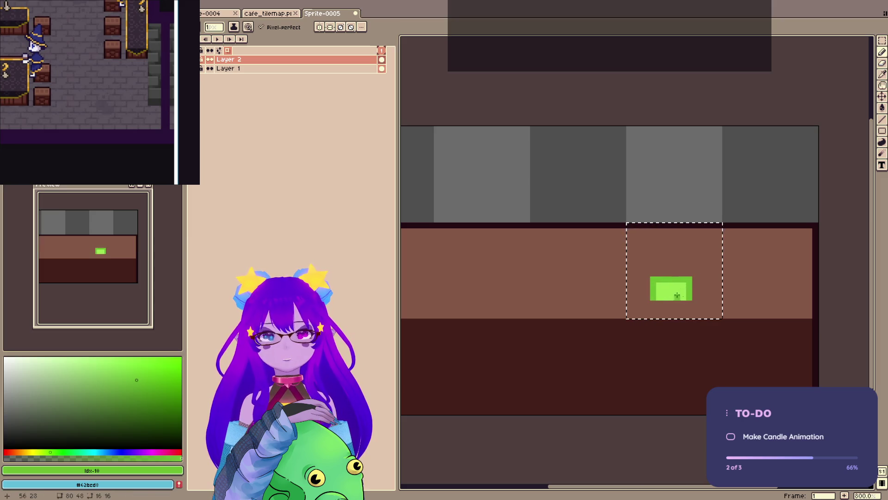
{"action": "left_click", "coordinate": [689, 291], "text": "alt"}
{"action": "key", "text": "g"}
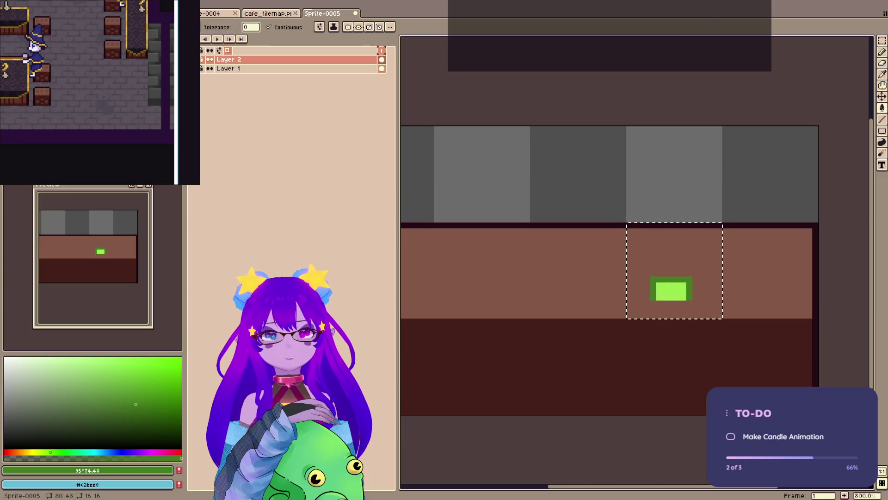
{"action": "left_click", "coordinate": [689, 286]}
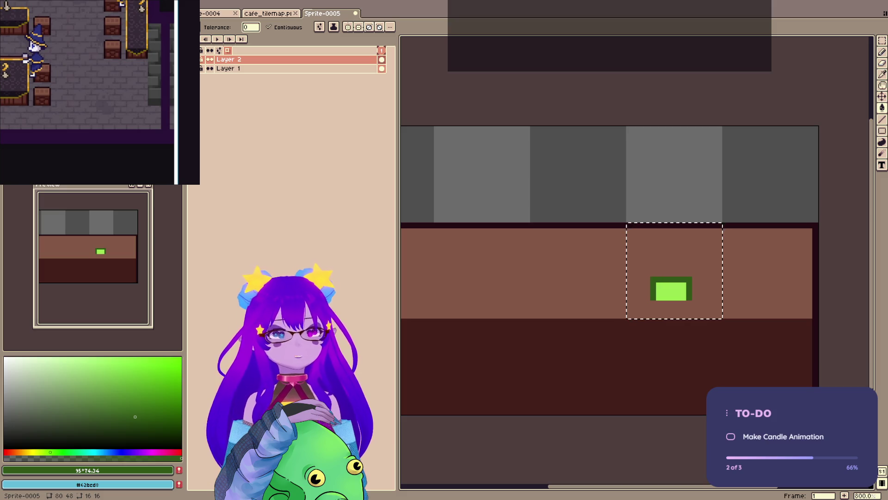
{"action": "key", "text": "b"}
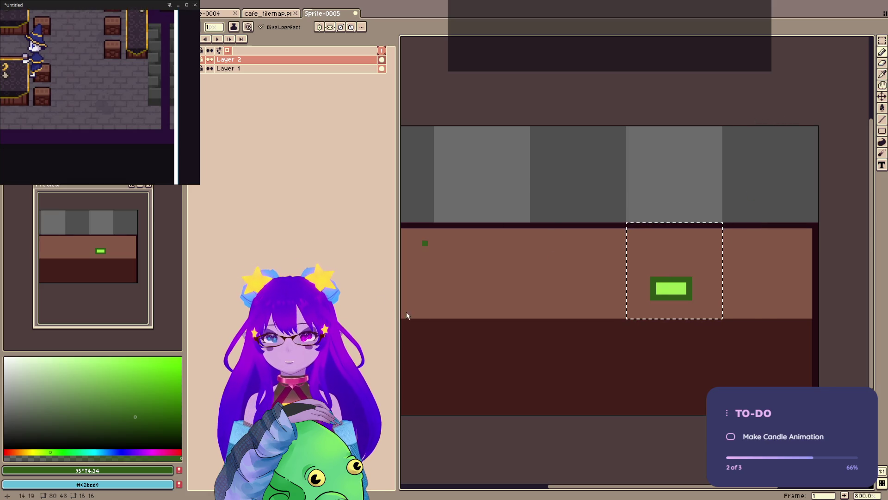
{"action": "left_click", "coordinate": [665, 375]}
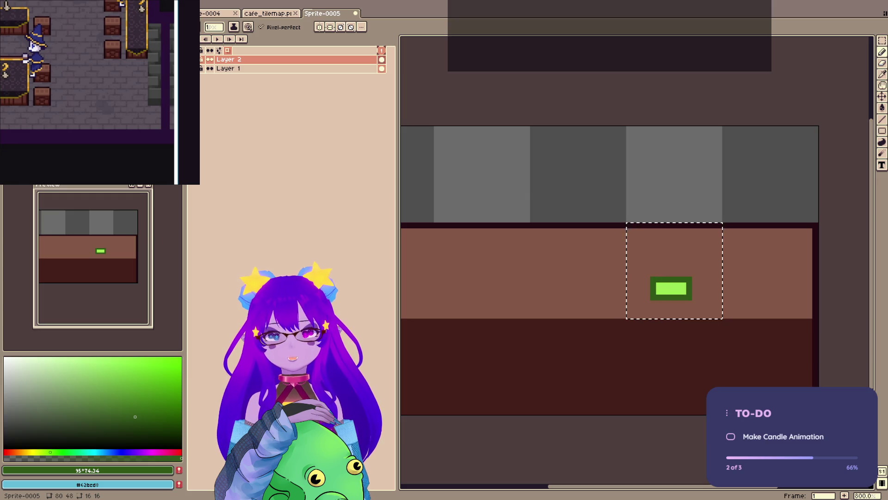
- Place a stray dark-green pixel on the table and undo it
{"action": "left_click", "coordinate": [611, 388]}
{"action": "key", "text": "ctrl+z"}
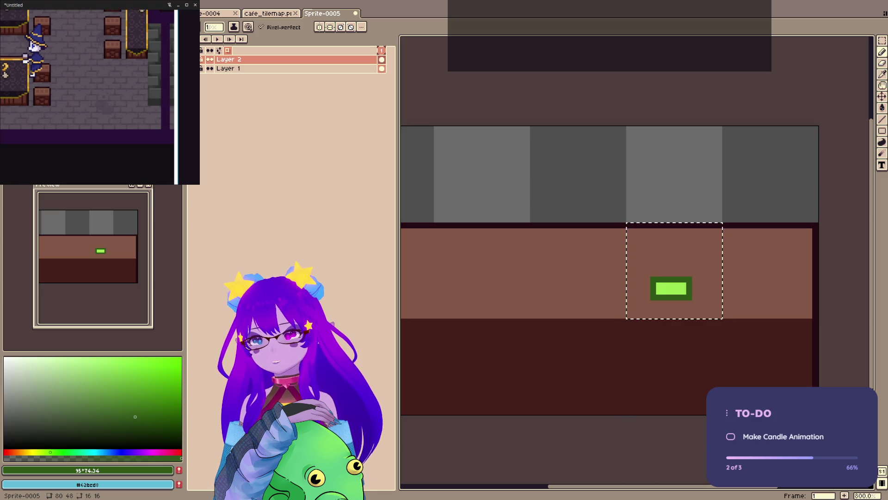
{"action": "scroll", "coordinate": [561, 234], "scroll_direction": "up", "scroll_amount": 5}
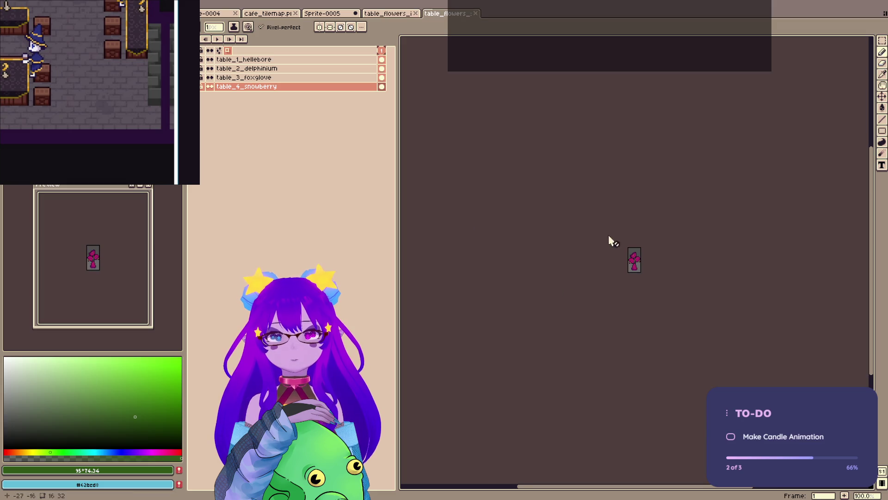
- Hide the foxglove, delphinium and hellebore layers to reveal the snowberry vase
{"action": "scroll", "coordinate": [606, 244], "scroll_direction": "up", "scroll_amount": 5}
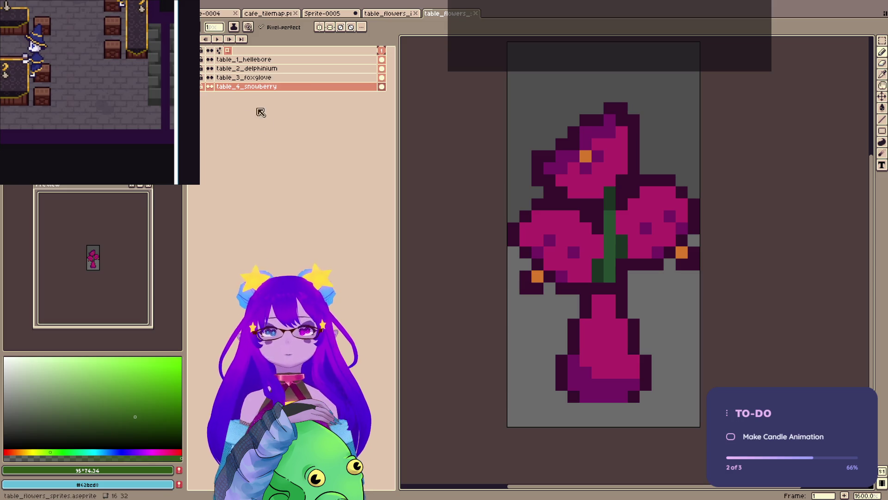
{"action": "left_click", "coordinate": [209, 87]}
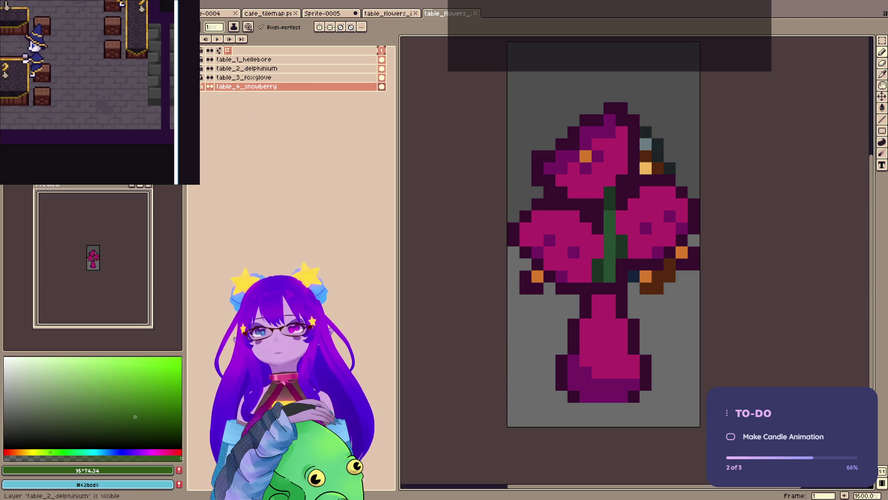
{"action": "left_click", "coordinate": [210, 77]}
{"action": "left_click", "coordinate": [208, 68]}
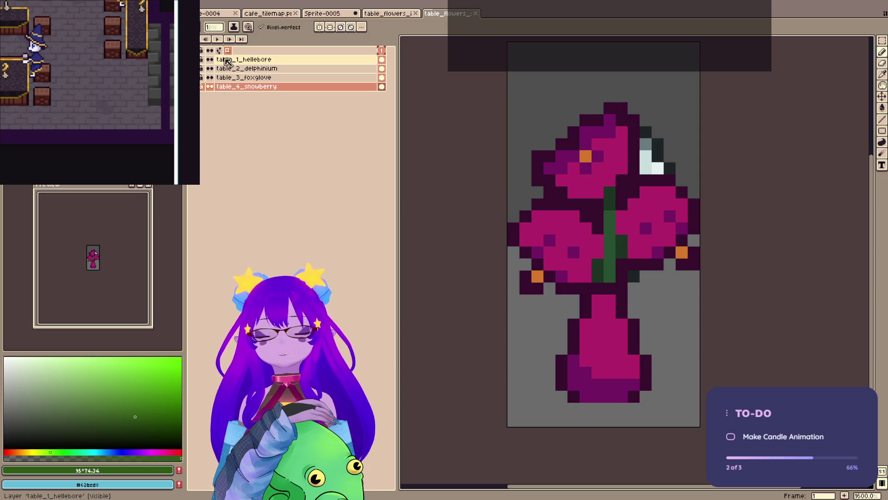
{"action": "left_click", "coordinate": [210, 59]}
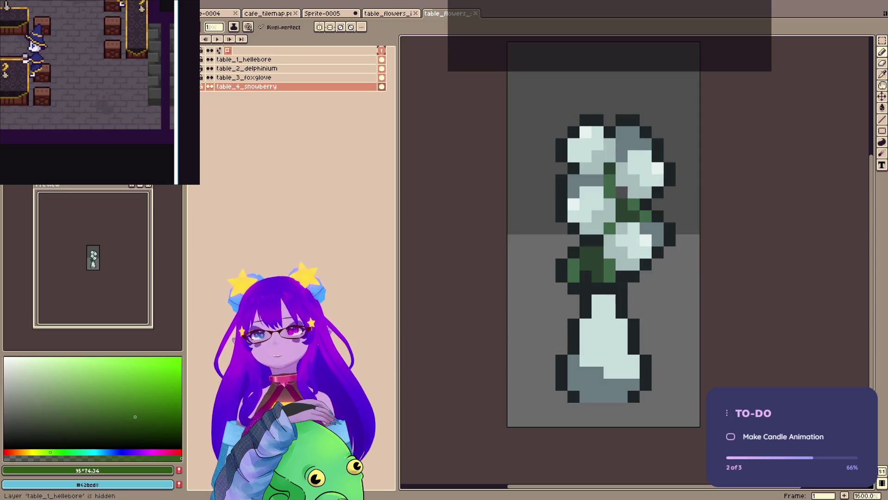
- Test-paint the vase's bottom row dark, undo it, and show all four flower layers again
{"action": "left_click", "coordinate": [573, 396], "text": "alt"}
{"action": "left_click_drag", "start_coordinate": [574, 396], "coordinate": [622, 396]}
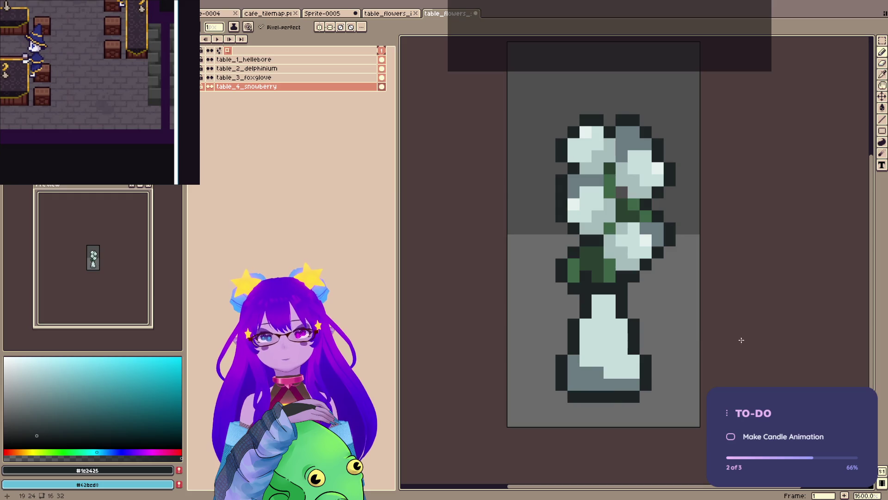
{"action": "key", "text": "ctrl+z"}
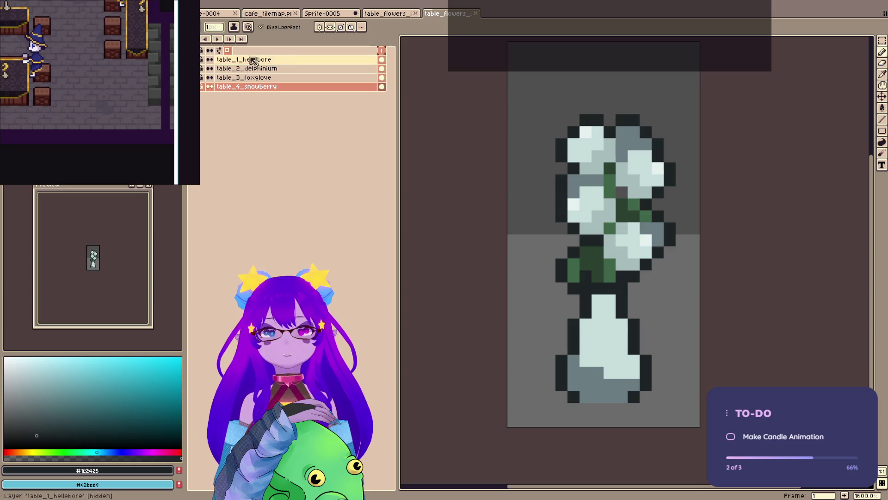
{"action": "left_click", "coordinate": [202, 78]}
{"action": "left_click", "coordinate": [202, 68]}
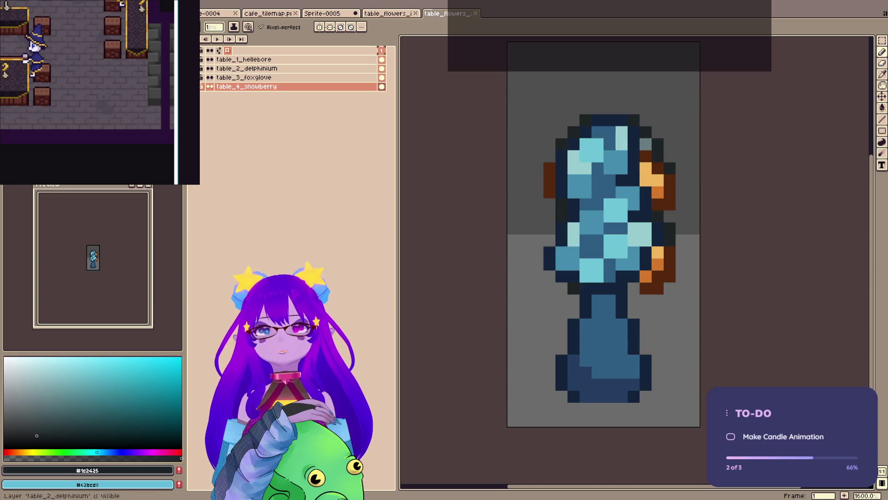
{"action": "left_click", "coordinate": [202, 59]}
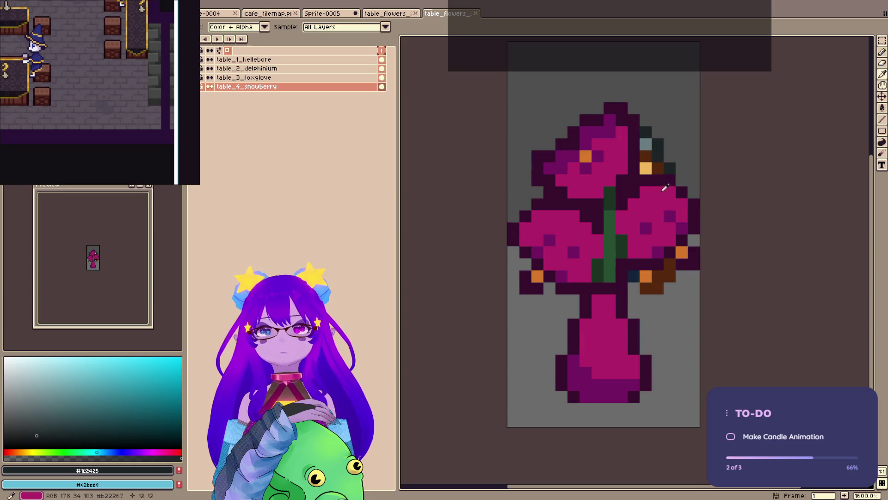
- Sample the plum outline, shift it to a muted dark orange, and return to the café scene
{"action": "left_click", "coordinate": [630, 180], "text": "alt"}
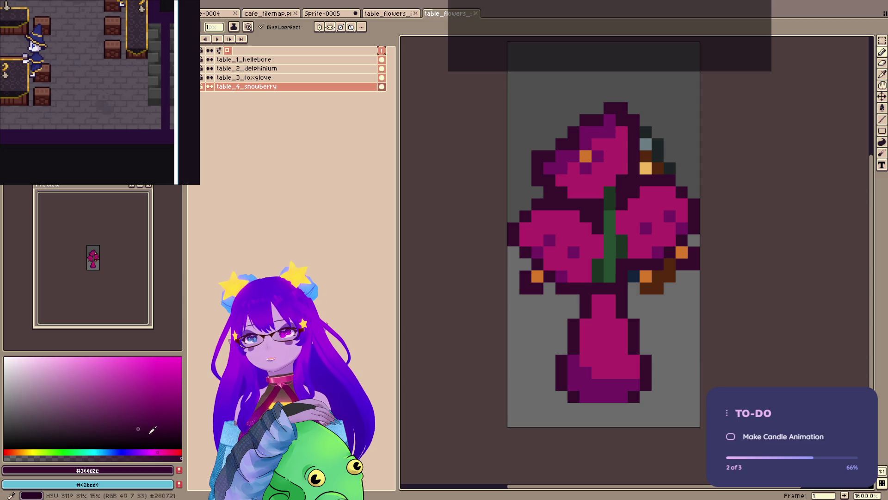
{"action": "left_click", "coordinate": [16, 452]}
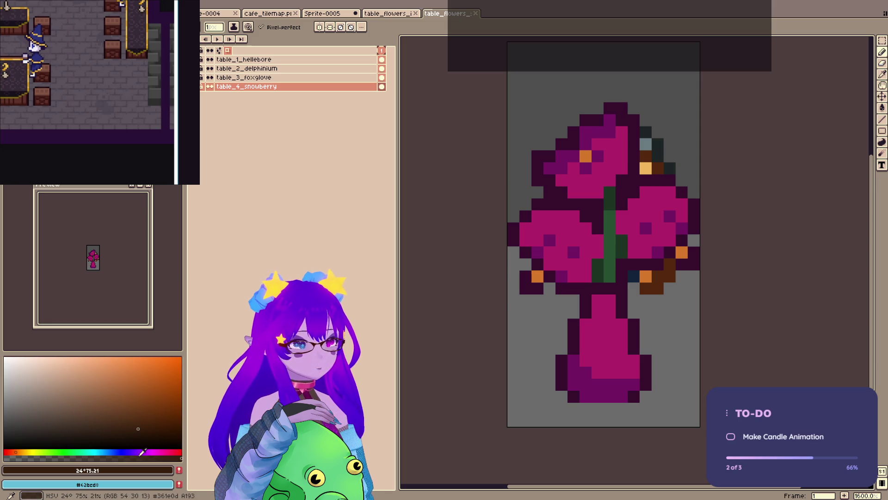
{"action": "left_click", "coordinate": [106, 424]}
{"action": "left_click", "coordinate": [218, 14]}
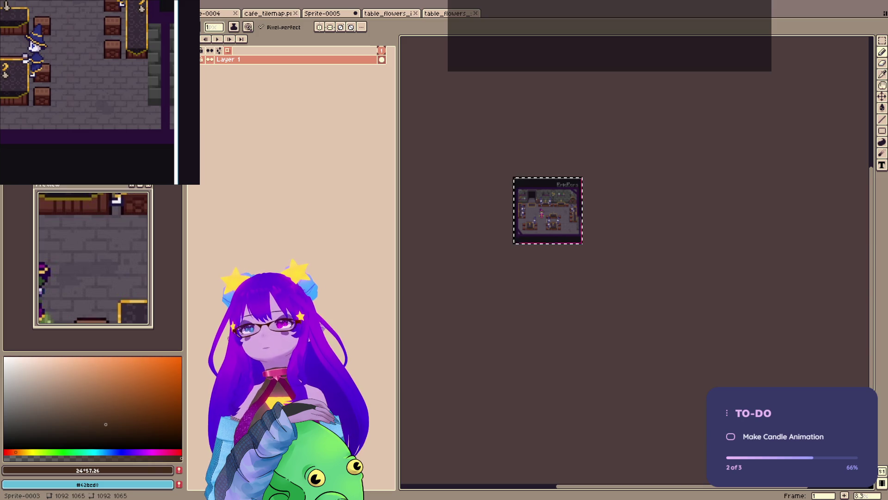
- Close the scratch sprite without saving and switch to the table sprite
{"action": "left_click", "coordinate": [235, 14]}
{"action": "left_click", "coordinate": [446, 272]}
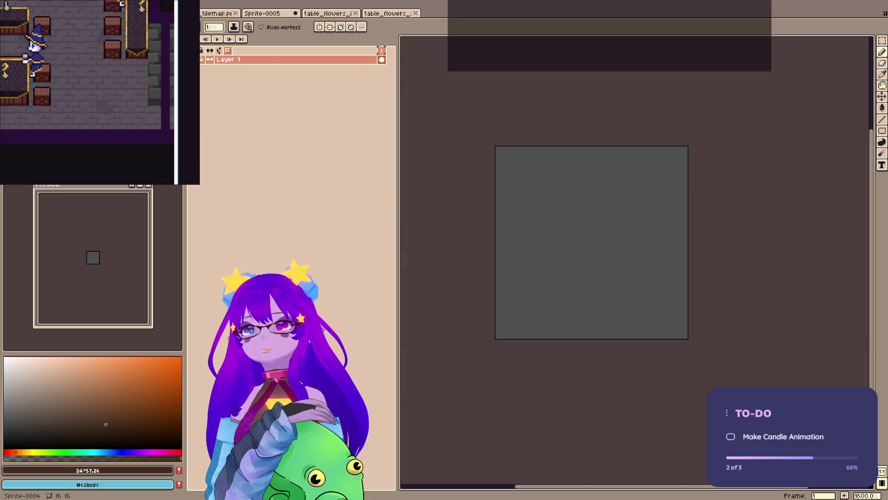
{"action": "left_click", "coordinate": [326, 14]}
{"action": "left_click", "coordinate": [387, 14]}
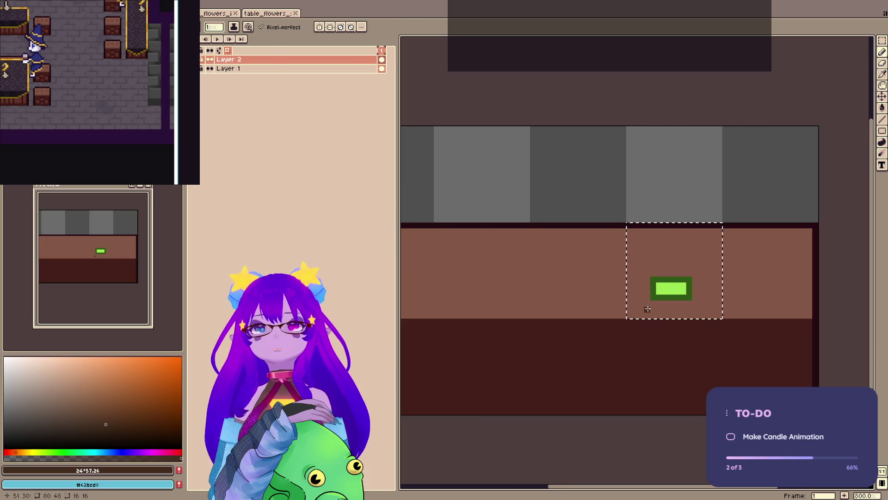
- Delete the green rectangle and dot two dark marks at the selection's left and right
{"action": "key", "text": "Delete"}
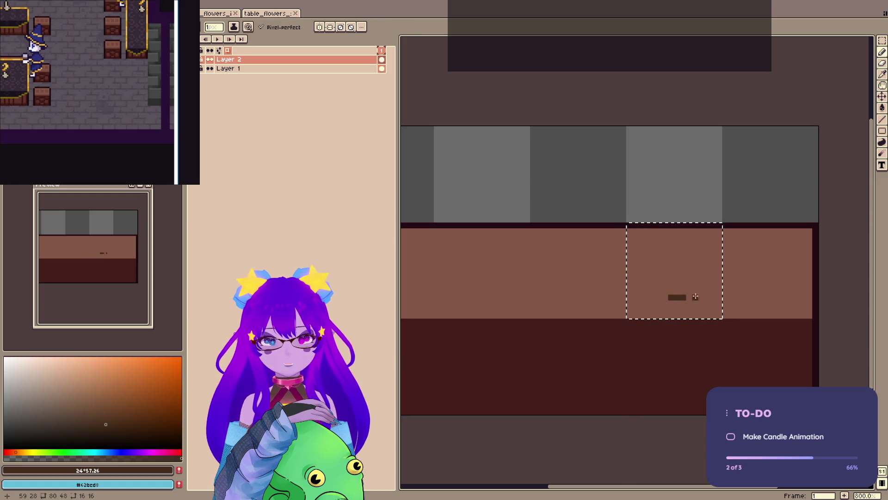
{"action": "key", "text": "ctrl+z"}
{"action": "left_click", "coordinate": [665, 297]}
{"action": "left_click", "coordinate": [689, 296]}
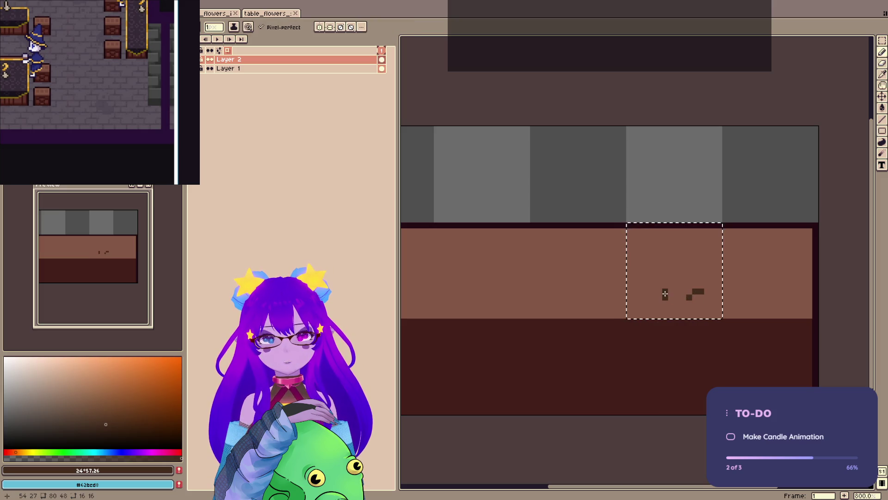
{"action": "left_click_drag", "start_coordinate": [657, 294], "coordinate": [663, 292]}
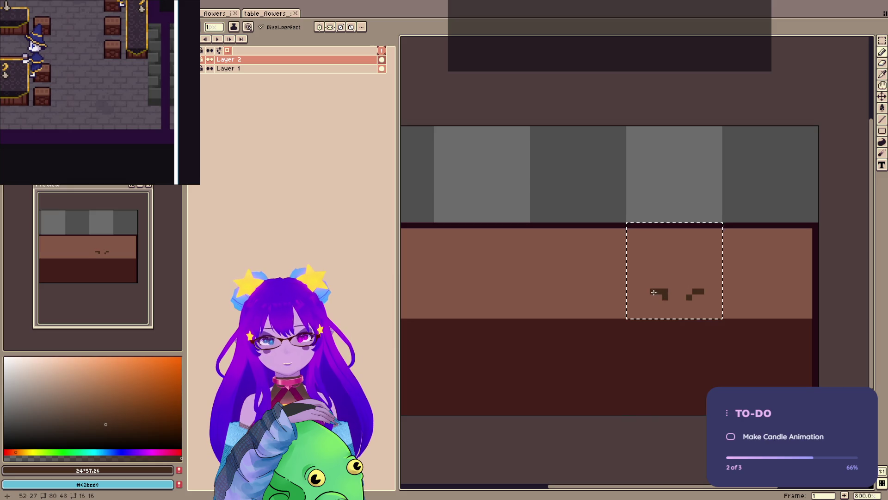
- Reshape the right dark mark into a small vertical bar with extra pixels
{"action": "key", "text": "e"}
{"action": "key", "text": "b"}
{"action": "left_click", "coordinate": [689, 291]}
{"action": "key", "text": "e"}
{"action": "left_click", "coordinate": [700, 291]}
{"action": "key", "text": "b"}
{"action": "left_click", "coordinate": [695, 292]}
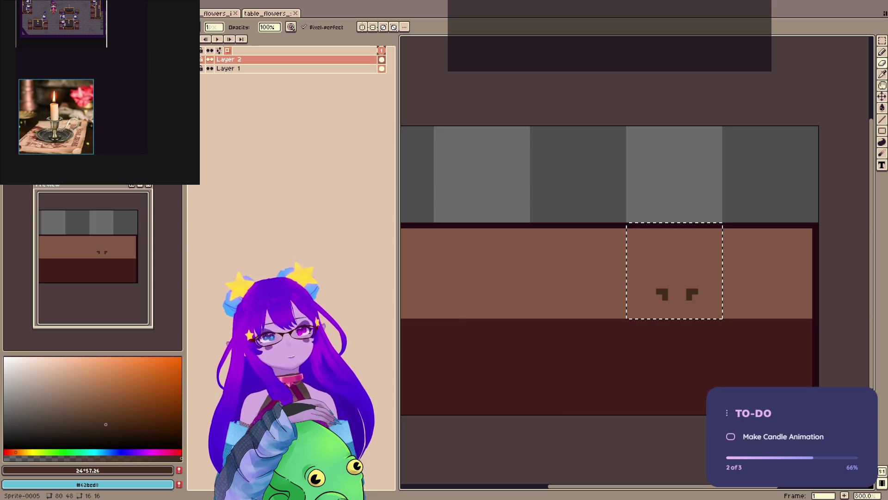
- Paste a candle photo, shrink it, and place it beside the first reference
{"action": "key", "text": "ctrl+v"}
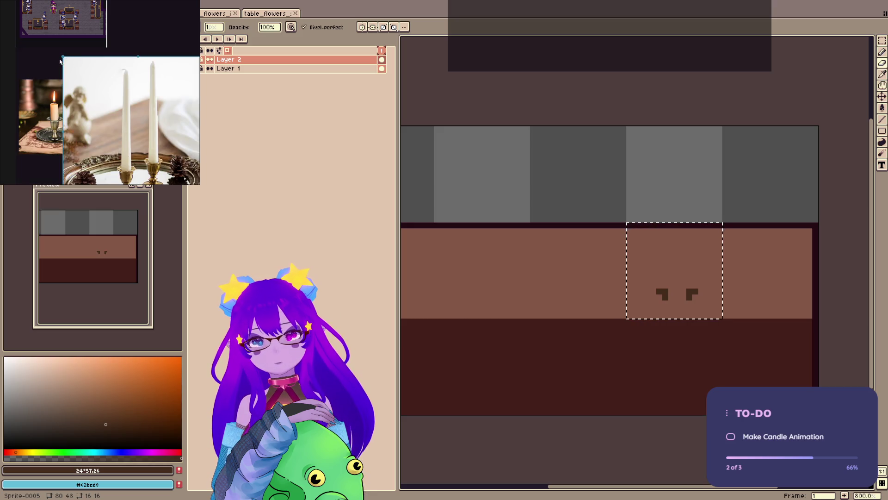
{"action": "left_click_drag", "start_coordinate": [62, 56], "coordinate": [129, 123]}
{"action": "left_click_drag", "start_coordinate": [173, 182], "coordinate": [151, 139]}
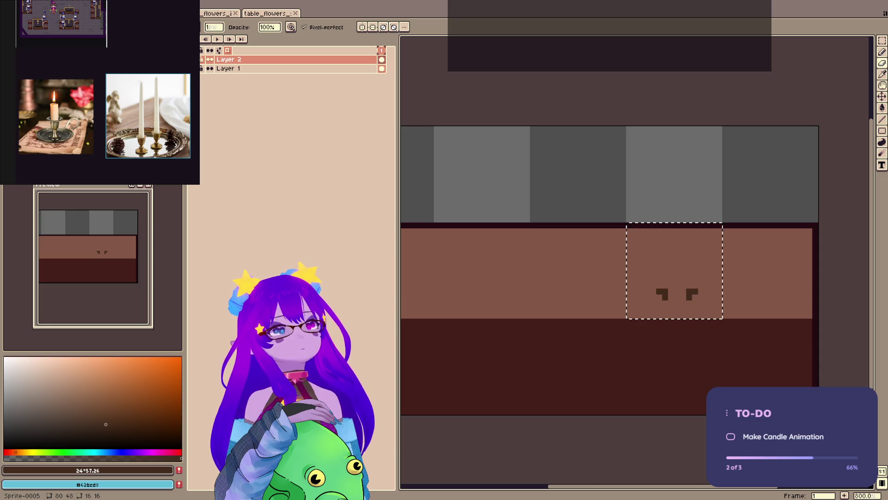
- Paste the wood-and-candle photo, enlarge it below the others, and zoom to it
{"action": "key", "text": "ctrl+v"}
{"action": "mouse_move", "coordinate": [110, 116]}
{"action": "left_mouse_down"}
{"action": "mouse_move", "coordinate": [21, 163]}
{"action": "mouse_move", "coordinate": [60, 174]}
{"action": "left_mouse_up"}
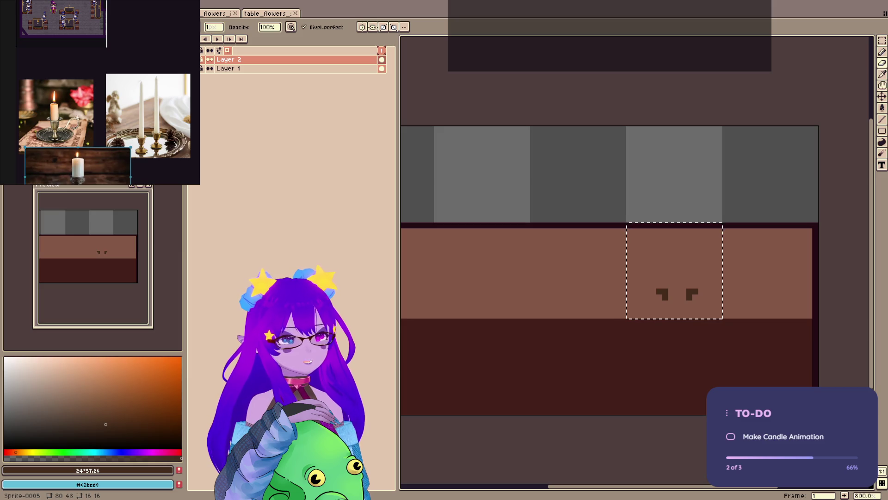
{"action": "left_click_drag", "start_coordinate": [76, 121], "coordinate": [83, 54]}
{"action": "left_click_drag", "start_coordinate": [71, 92], "coordinate": [63, 122]}
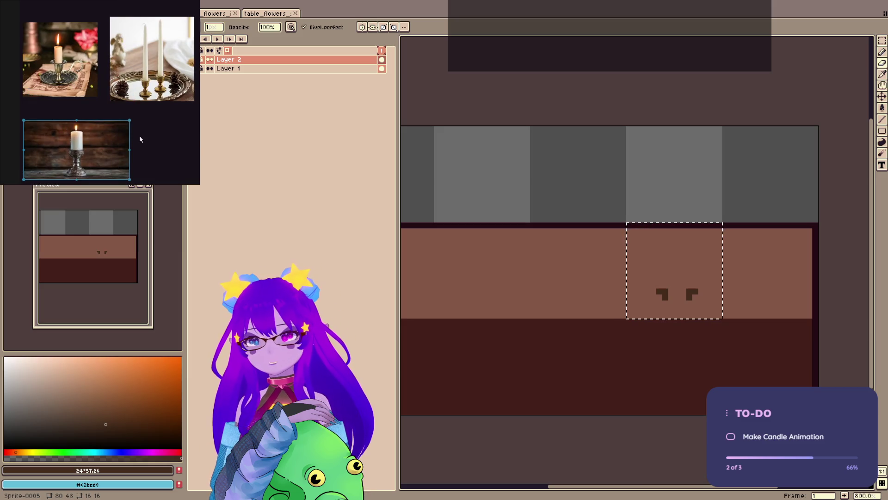
{"action": "scroll", "coordinate": [123, 101], "scroll_direction": "up", "scroll_amount": 2}
{"action": "double_click", "coordinate": [49, 145]}
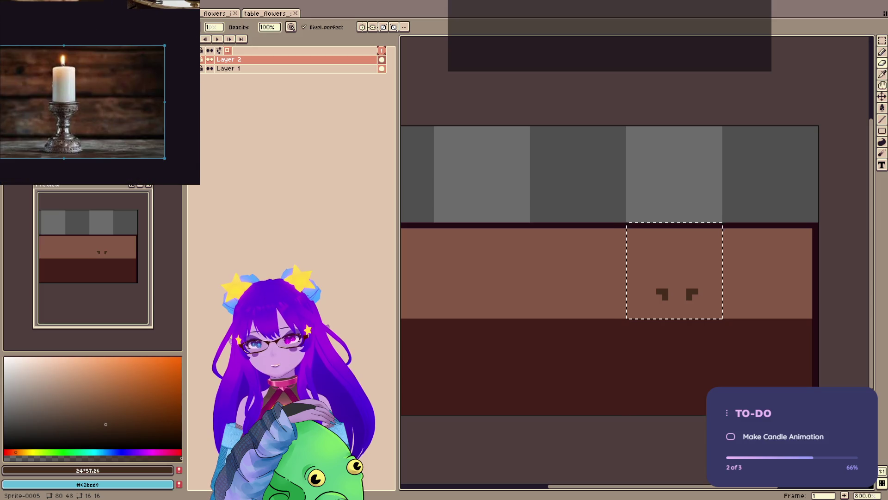
{"action": "key", "text": "ctrl+Tab"}
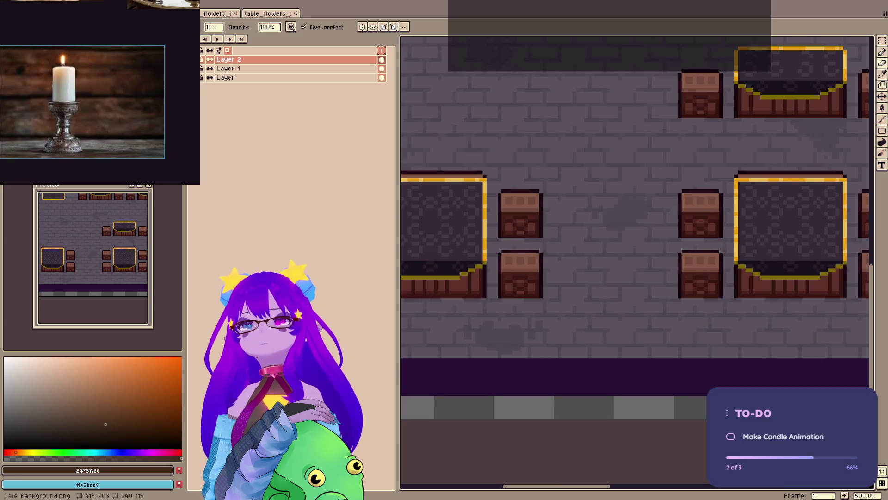
- Close the table flower icons file and eyedrop a colour from the vase sprite
{"action": "key", "text": "ctrl+Tab"}
{"action": "key", "text": "ctrl+Tab"}
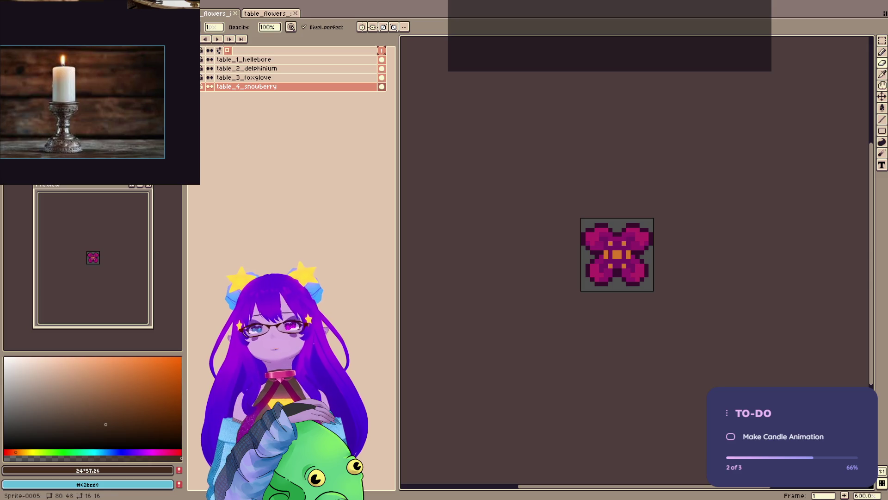
{"action": "middle_click", "coordinate": [246, 15]}
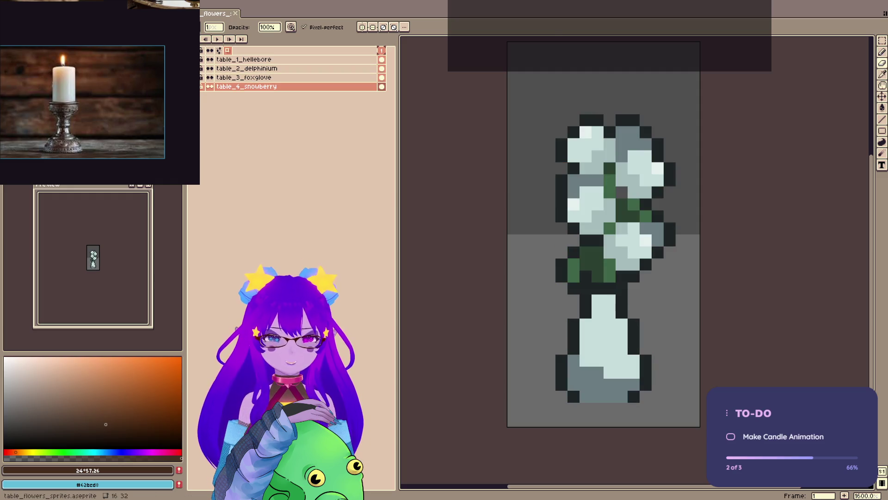
{"action": "key", "text": "i"}
{"action": "left_click", "coordinate": [657, 227]}
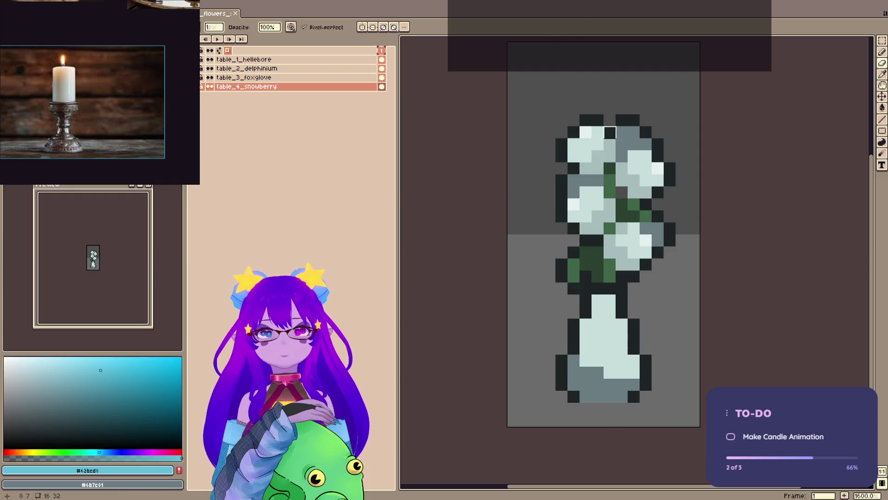
- Take the vase's dark outline #1e2425 and place an outline pixel on the candle
{"action": "left_click", "coordinate": [674, 225]}
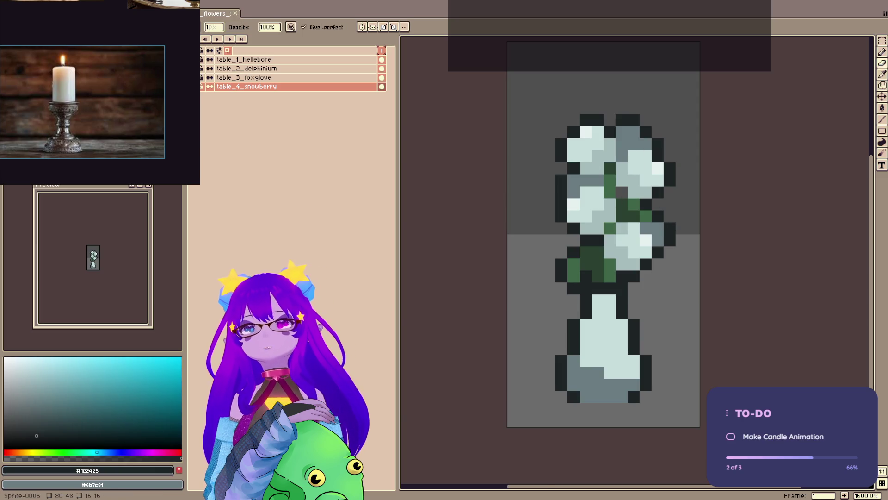
{"action": "key", "text": "b"}
{"action": "scroll", "coordinate": [555, 278], "scroll_direction": "right", "scroll_amount": 2}
{"action": "left_click", "coordinate": [425, 261]}
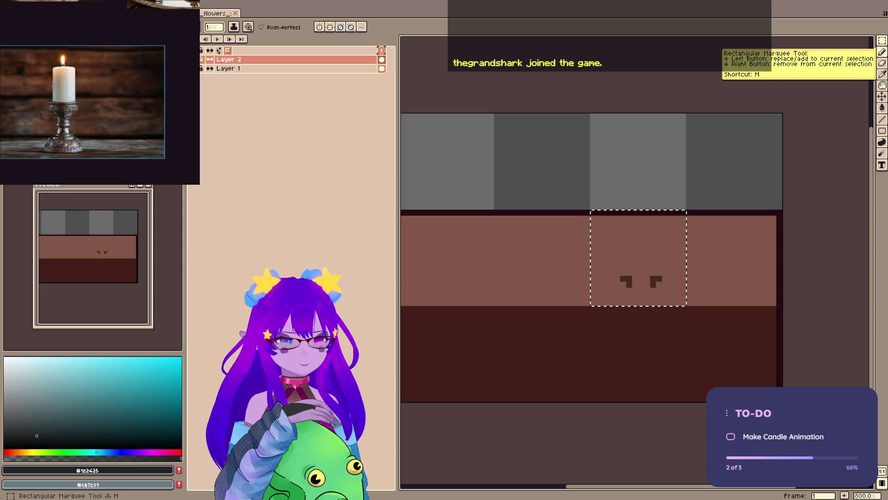
- Add a dark pixel above the hooks and centre a vertical symmetry axis on the selection
{"action": "key", "text": "b"}
{"action": "scroll", "coordinate": [653, 157], "scroll_direction": "up", "scroll_amount": 1}
{"action": "left_click", "coordinate": [602, 219]}
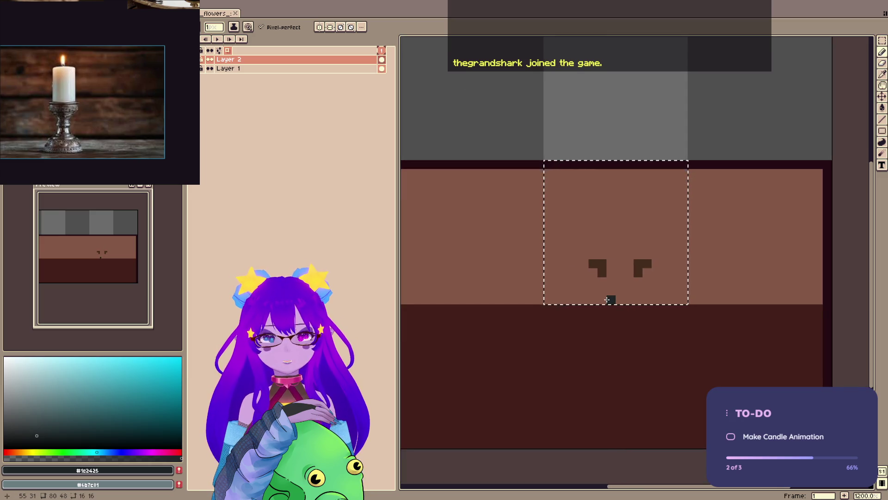
{"action": "left_click", "coordinate": [319, 27]}
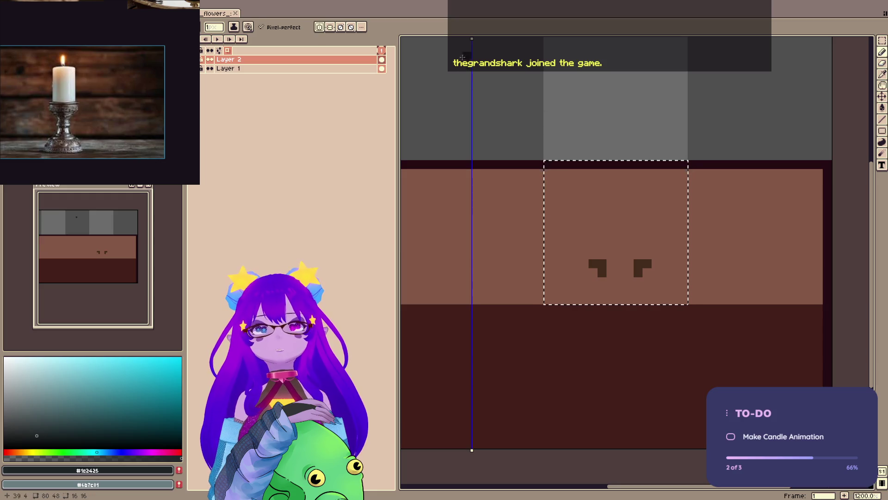
{"action": "left_click_drag", "start_coordinate": [471, 39], "coordinate": [621, 40]}
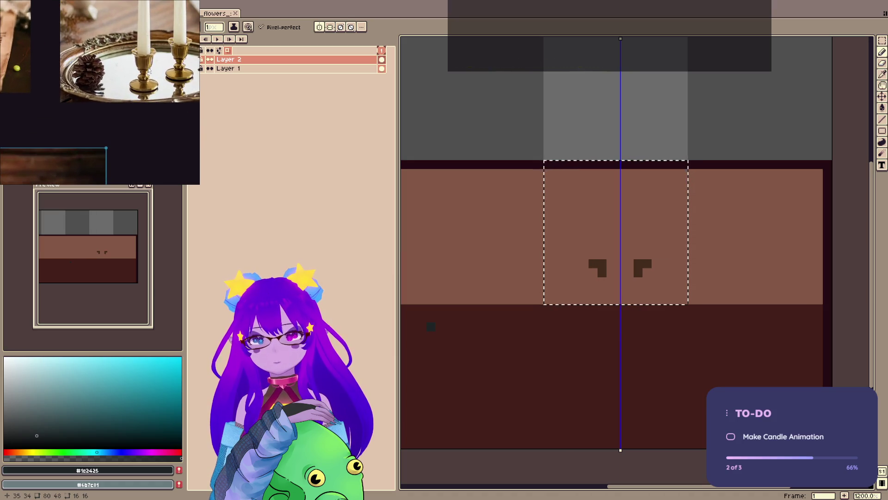
- Draw the mirrored dark arch strokes below the hooks with stepped corners and a top pixel
{"action": "left_click", "coordinate": [494, 200]}
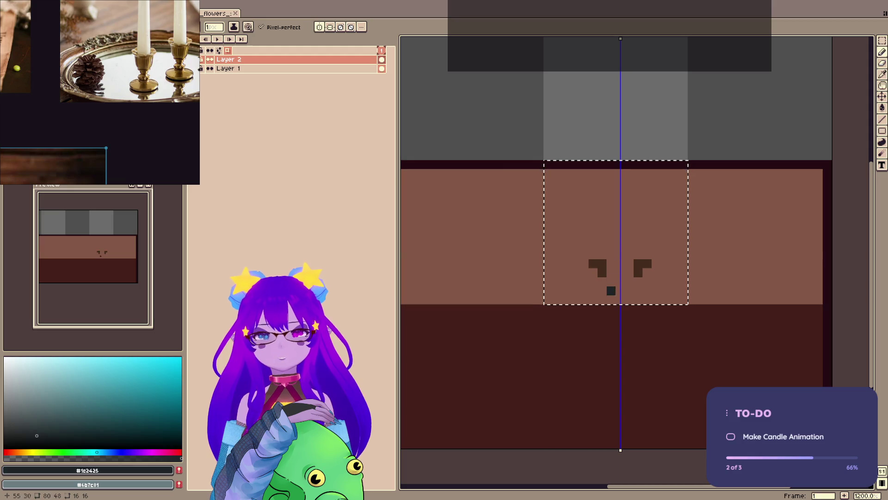
{"action": "left_click_drag", "start_coordinate": [602, 299], "coordinate": [605, 281]}
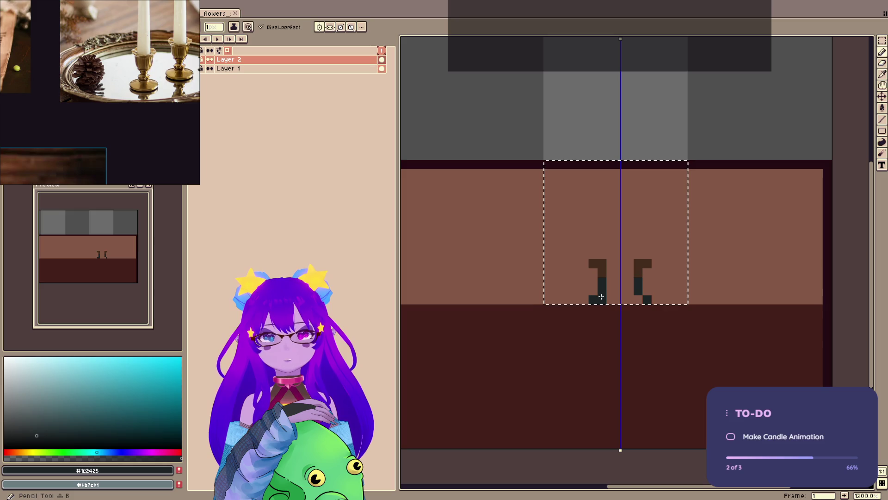
{"action": "left_click_drag", "start_coordinate": [595, 298], "coordinate": [603, 254]}
{"action": "key", "text": "e"}
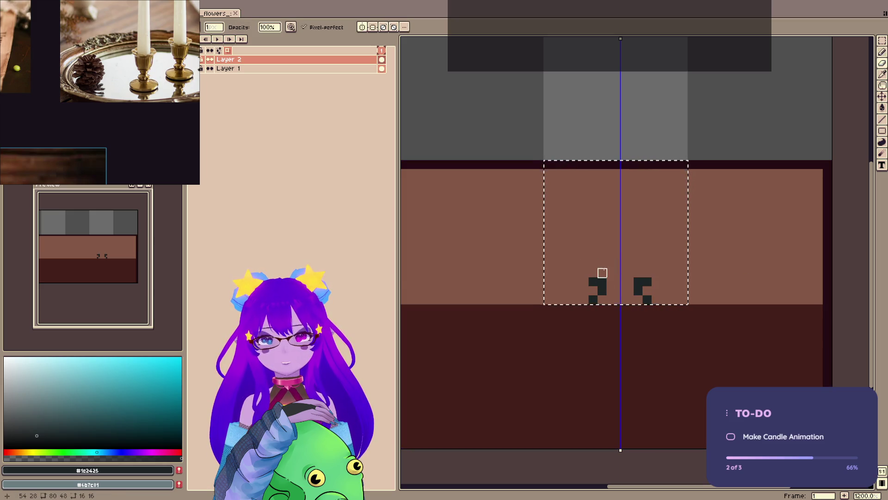
{"action": "key", "text": "b"}
{"action": "left_click", "coordinate": [594, 273]}
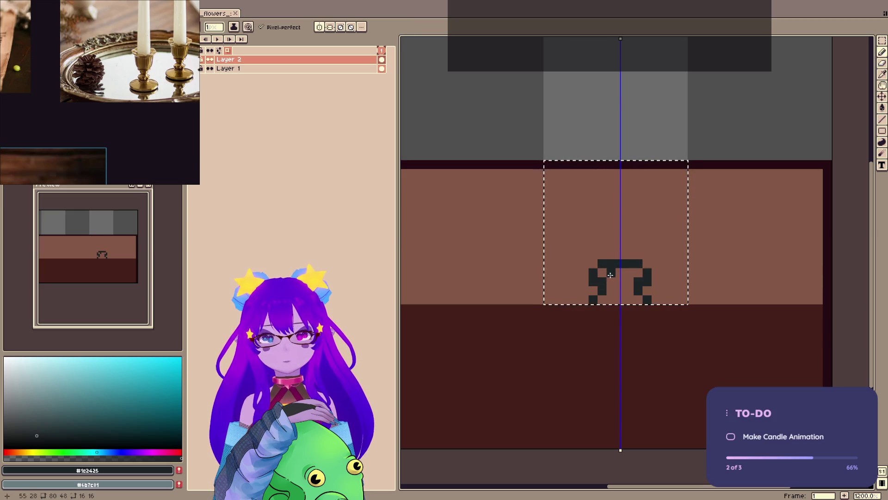
{"action": "key", "text": "ctrl+z"}
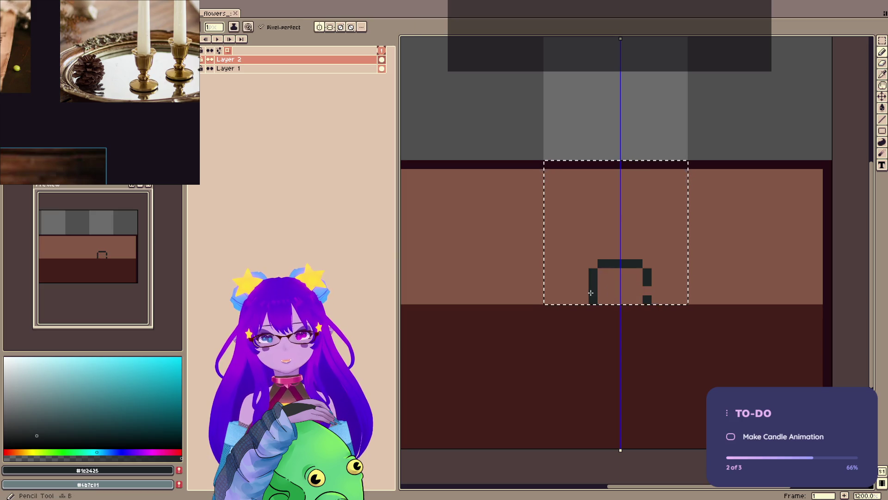
{"action": "left_click", "coordinate": [210, 14]}
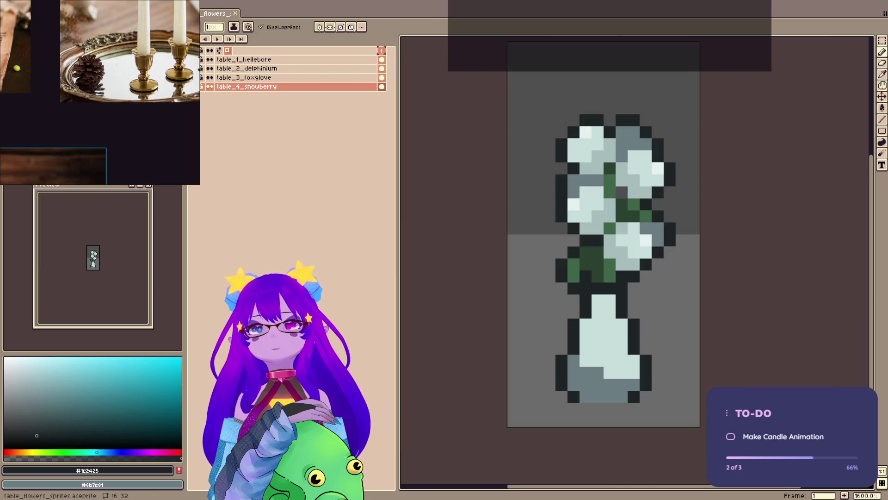
- Sample light orange from the flower petals and shift it to a muted gold
{"action": "left_click", "coordinate": [210, 68]}
{"action": "left_click", "coordinate": [210, 68]}
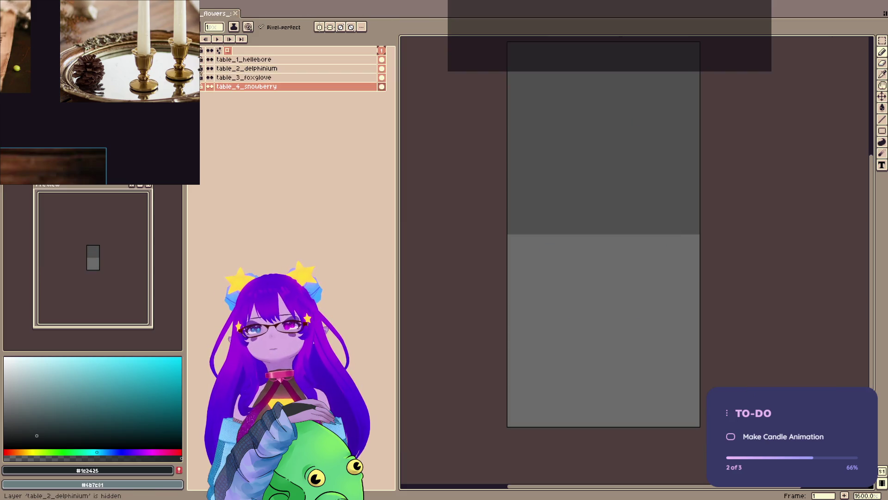
{"action": "left_click", "coordinate": [210, 86]}
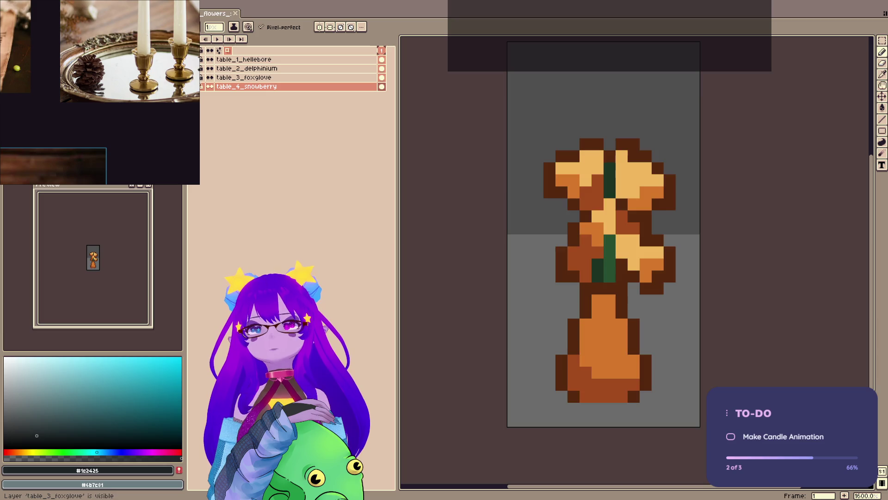
{"action": "key", "text": "i"}
{"action": "left_click", "coordinate": [640, 190]}
{"action": "key", "text": "b"}
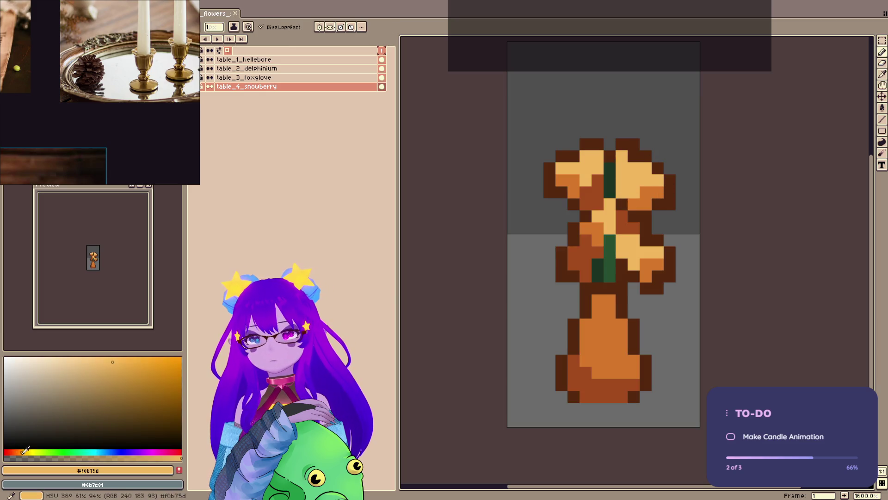
{"action": "left_click", "coordinate": [26, 452]}
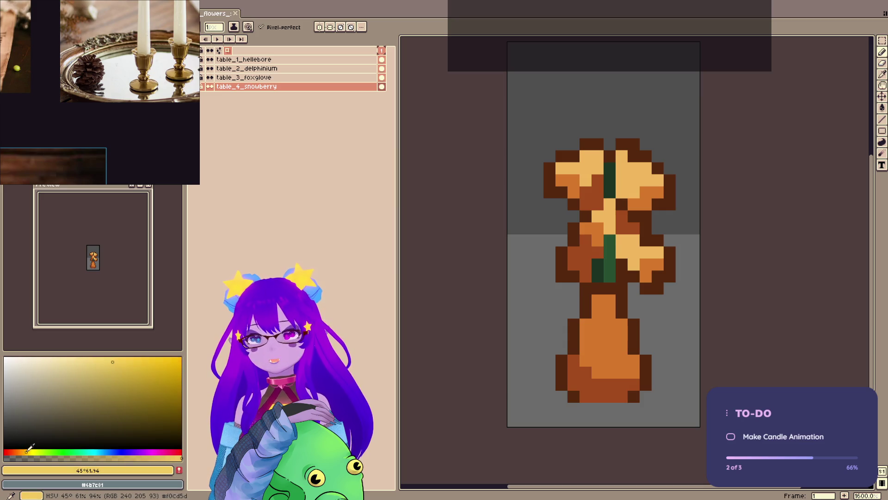
{"action": "left_click", "coordinate": [150, 374]}
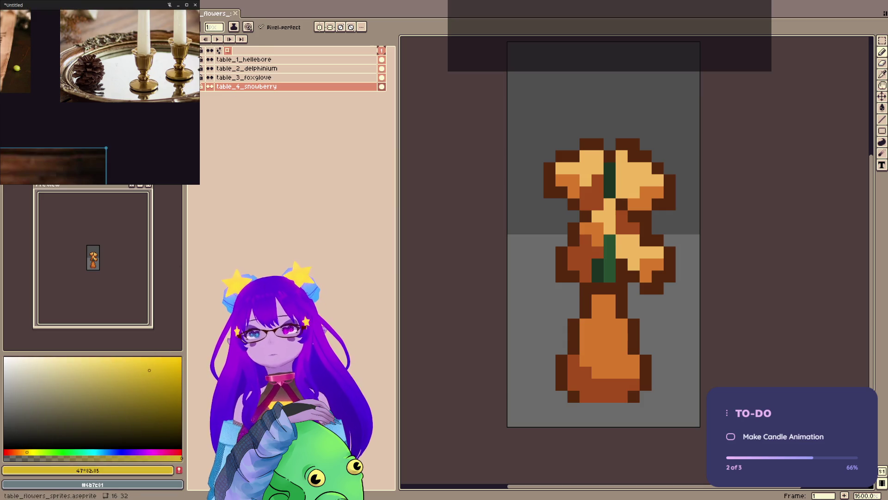
- Eyedrop gold #ea9f0d from the witch's hat trim and return to the candle sprite
{"action": "key", "text": "ctrl+Tab"}
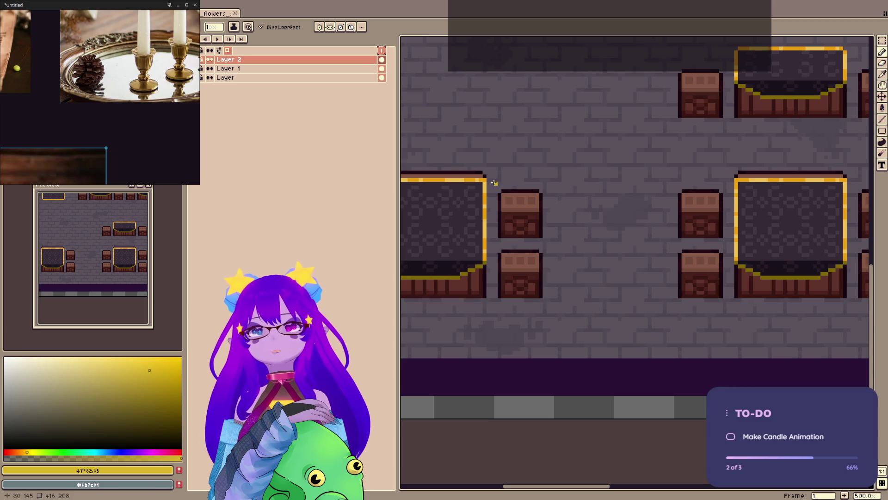
{"action": "key", "text": "ctrl+Tab"}
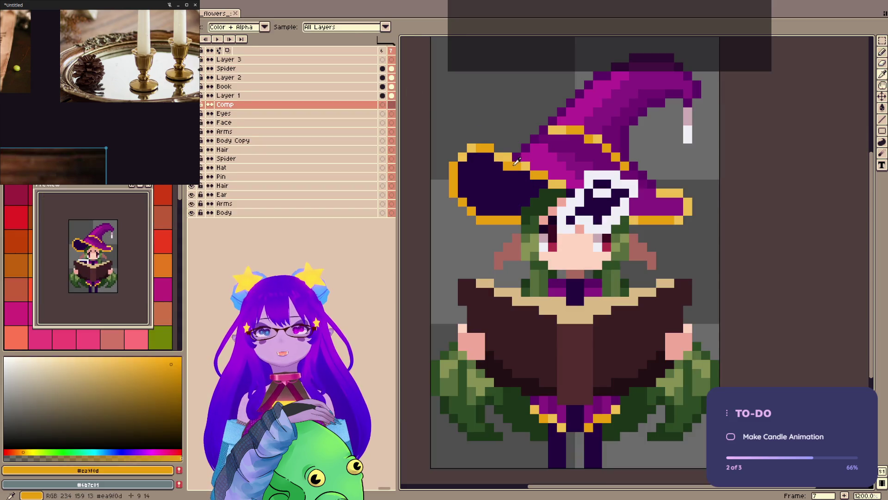
{"action": "left_click", "coordinate": [526, 183], "text": "alt"}
{"action": "key", "text": "ctrl+Tab"}
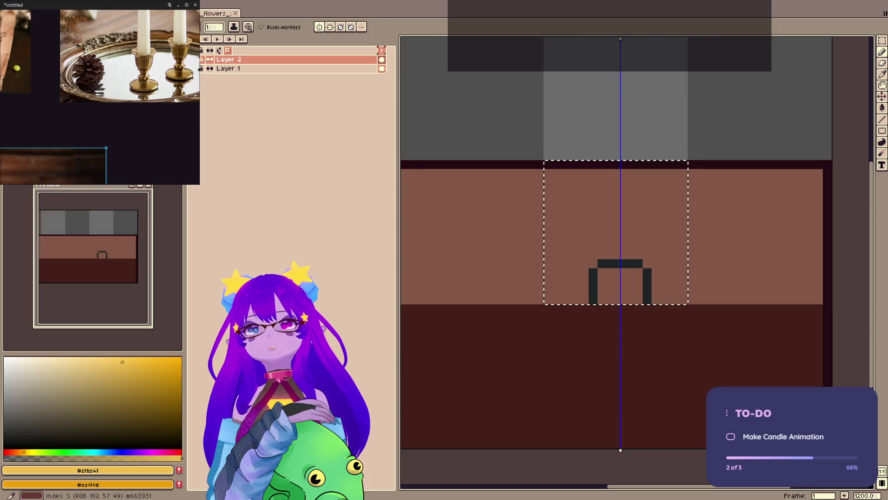
- Fill the candle base's arch with gold pixels, erasing the one at the edge
{"action": "left_click", "coordinate": [611, 291]}
{"action": "key", "text": "x"}
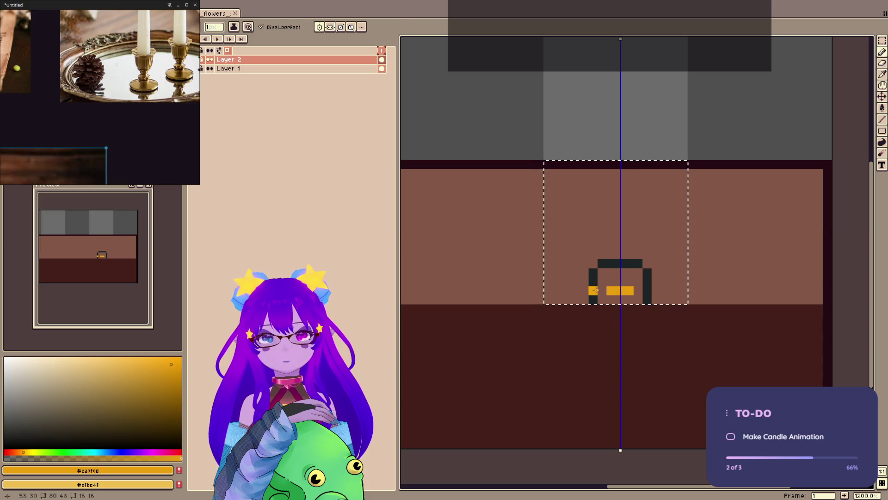
{"action": "key", "text": "e"}
{"action": "left_click", "coordinate": [594, 290]}
{"action": "key", "text": "v"}
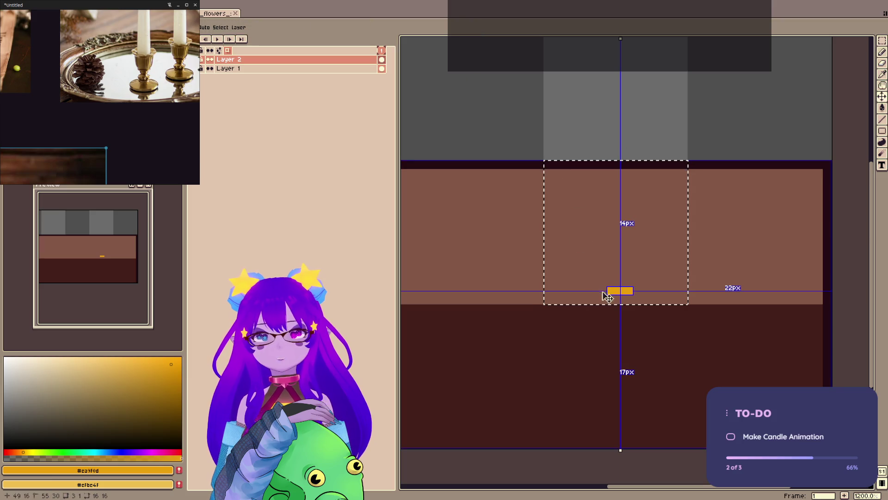
{"action": "key", "text": "b"}
{"action": "left_click", "coordinate": [602, 291]}
{"action": "left_click", "coordinate": [638, 290]}
{"action": "left_click", "coordinate": [611, 281]}
{"action": "left_click", "coordinate": [604, 181]}
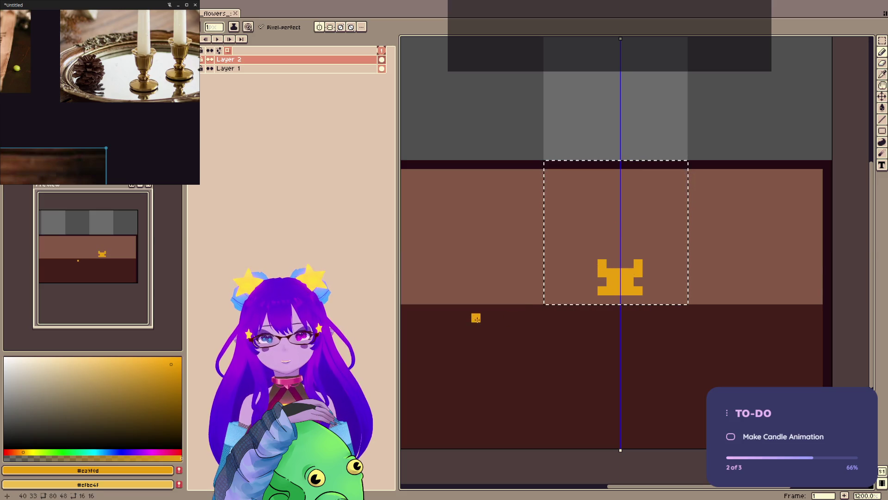
{"action": "key", "text": "v"}
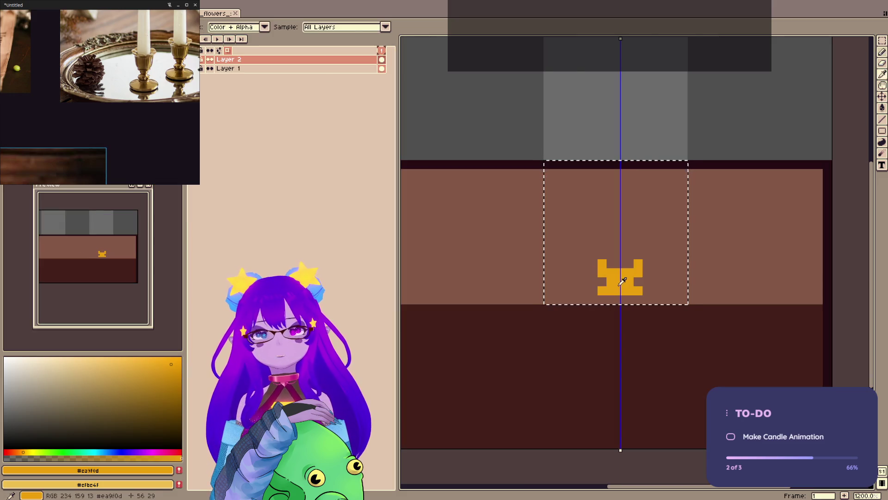
- Shade the base's sides and top corners dark orange-brown, then add a Grayscale Overlay layer
{"action": "left_click", "coordinate": [174, 398]}
{"action": "left_click", "coordinate": [173, 399]}
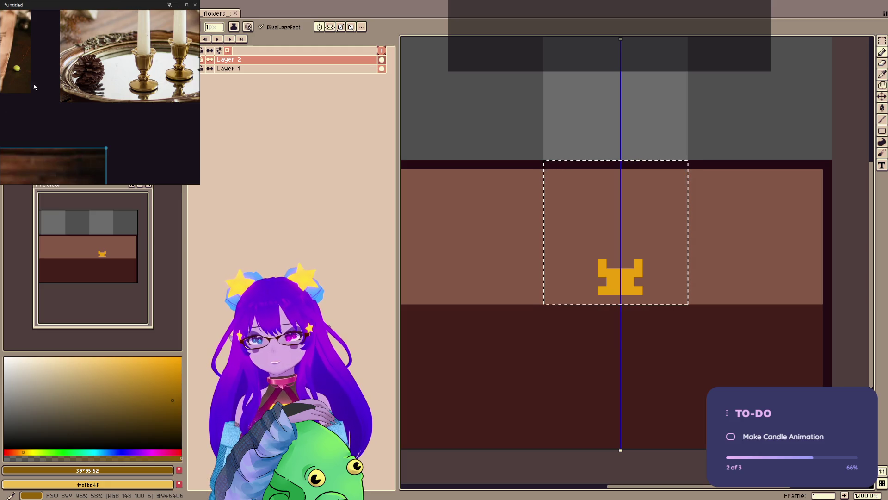
{"action": "left_click", "coordinate": [175, 406]}
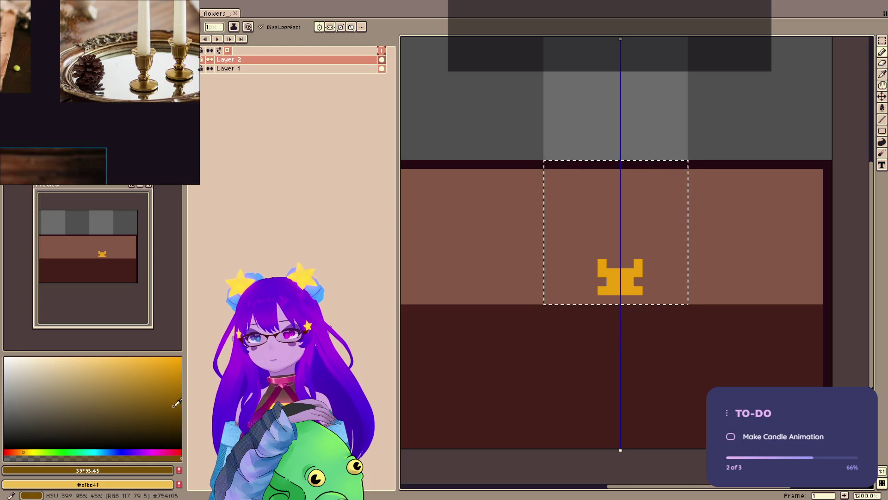
{"action": "left_click", "coordinate": [18, 452]}
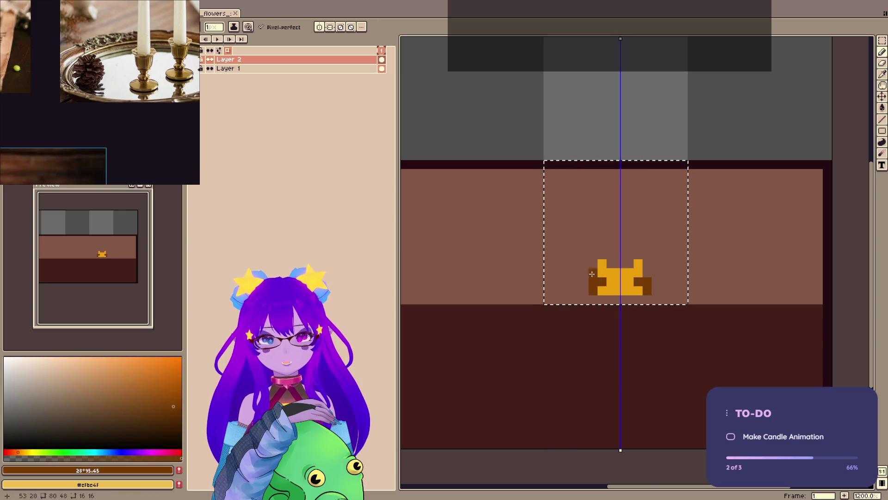
{"action": "left_click_drag", "start_coordinate": [593, 263], "coordinate": [594, 275]}
{"action": "left_click", "coordinate": [595, 254]}
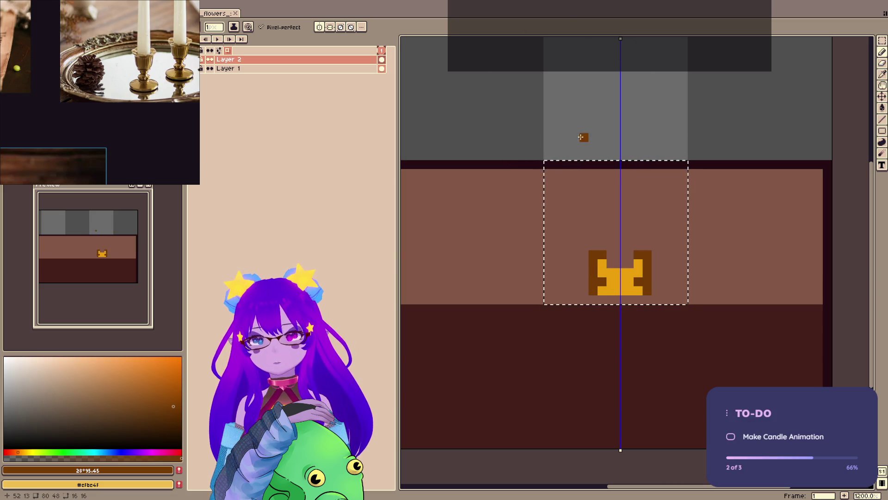
{"action": "key", "text": "g"}
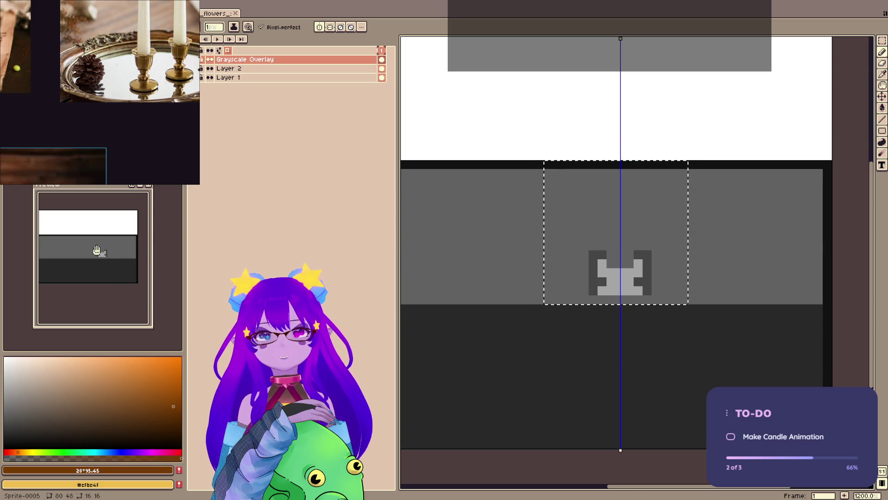
- On the candle mockup's Layer 2, with symmetry off, paint light yellow pixels across the gold base
{"action": "key", "text": "g"}
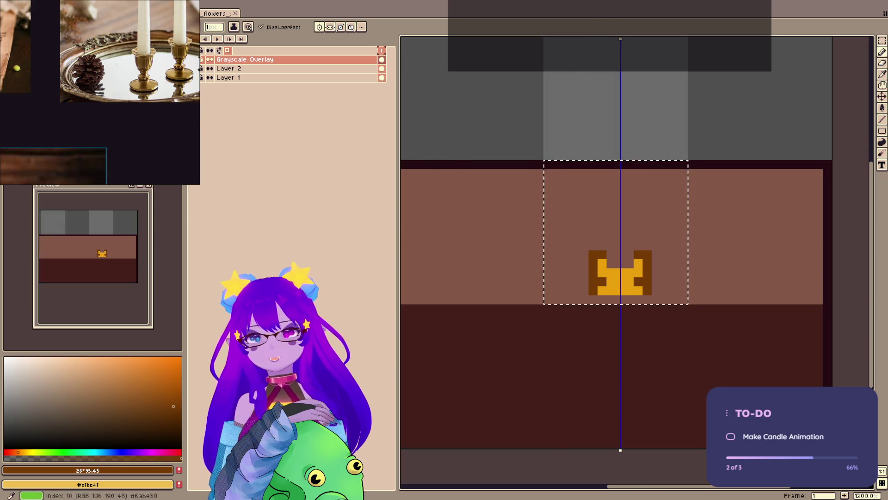
{"action": "left_click", "coordinate": [615, 277], "text": "alt"}
{"action": "key", "text": "ctrl+Tab"}
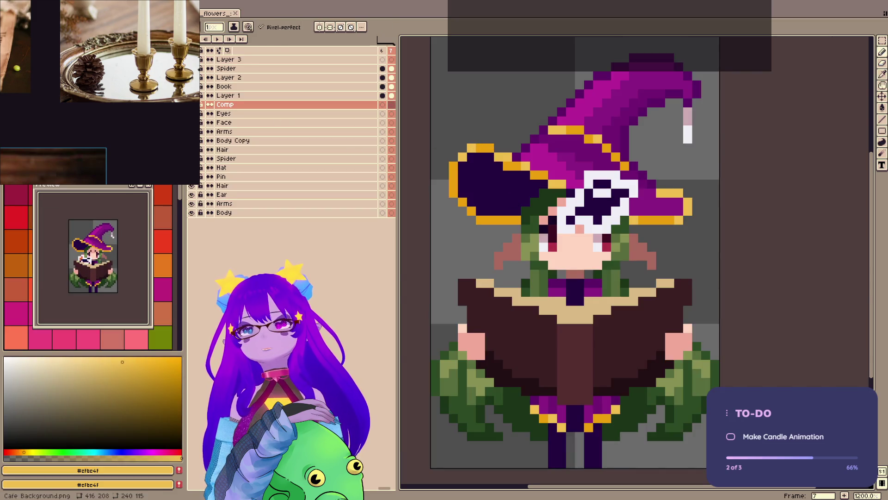
{"action": "key", "text": "ctrl+Tab"}
{"action": "key", "text": "ctrl+Tab"}
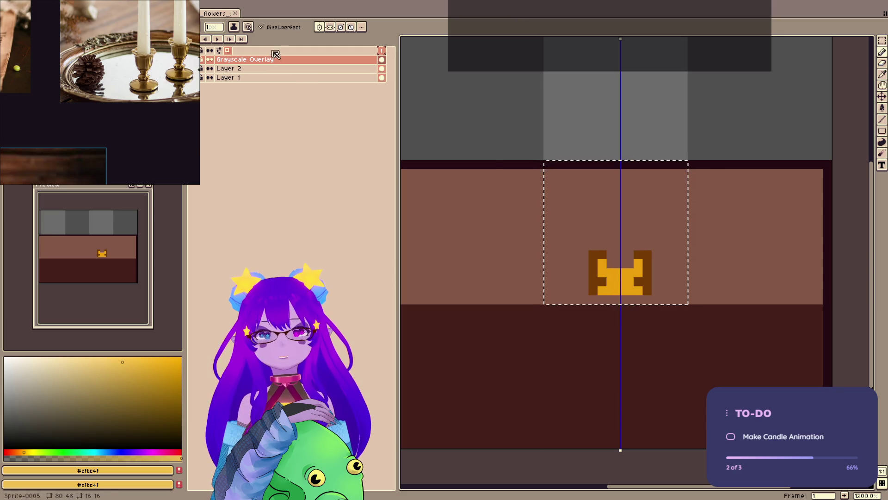
{"action": "left_click", "coordinate": [384, 68]}
{"action": "left_click", "coordinate": [319, 27]}
{"action": "left_click_drag", "start_coordinate": [609, 275], "coordinate": [619, 275]}
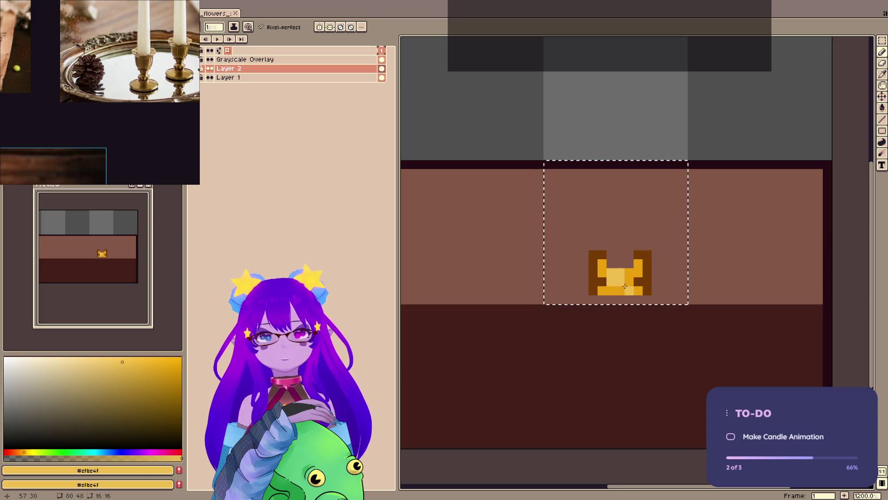
- Sample the base's golds and mix a darker, muted orange shading colour
{"action": "left_click", "coordinate": [619, 291], "text": "alt"}
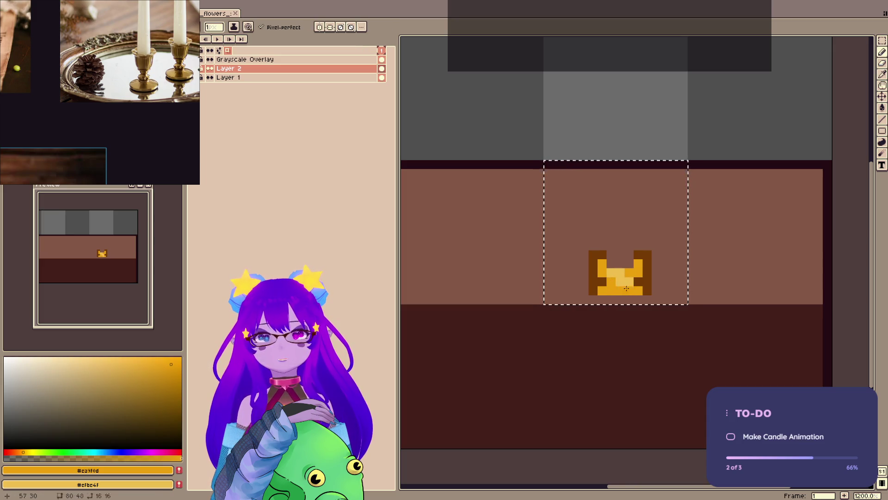
{"action": "key", "text": "v"}
{"action": "key", "text": "i"}
{"action": "key", "text": "b"}
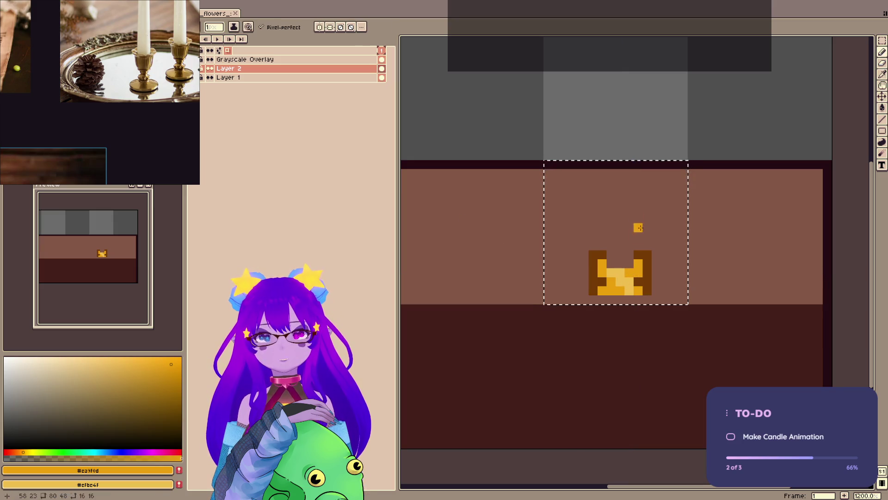
{"action": "left_click", "coordinate": [172, 378]}
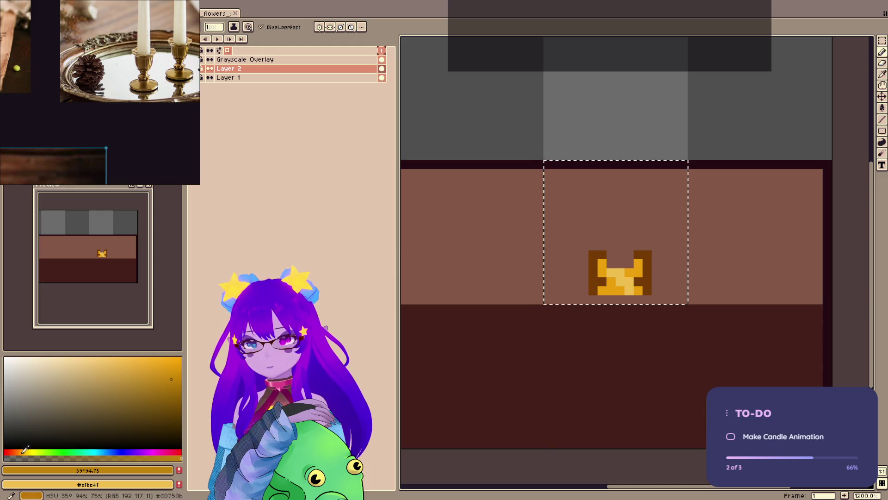
{"action": "left_click", "coordinate": [19, 452]}
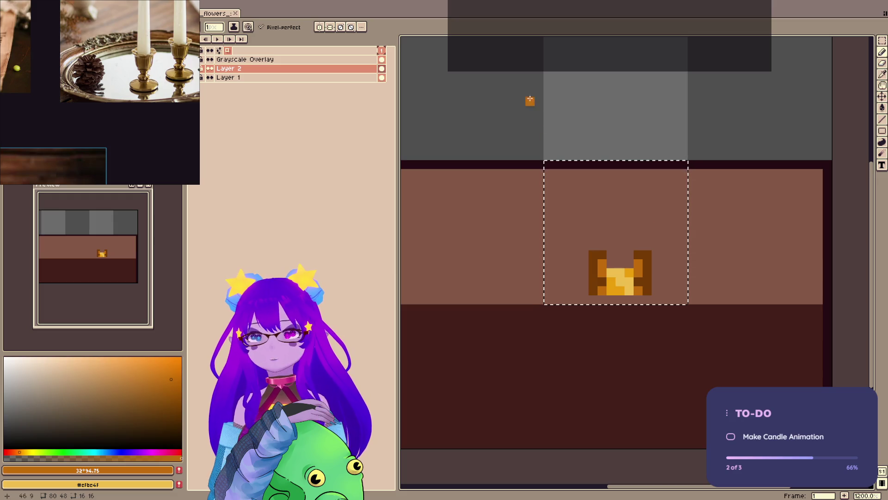
{"action": "key", "text": "i"}
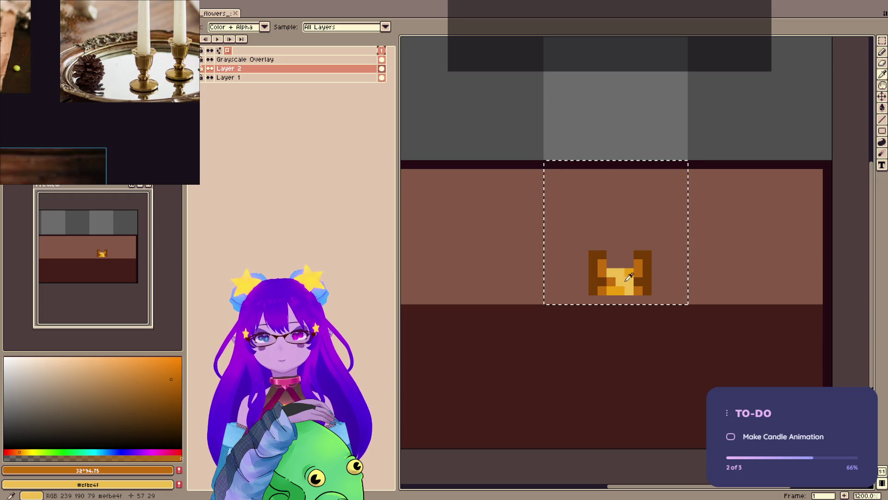
{"action": "left_click", "coordinate": [624, 276]}
{"action": "key", "text": "b"}
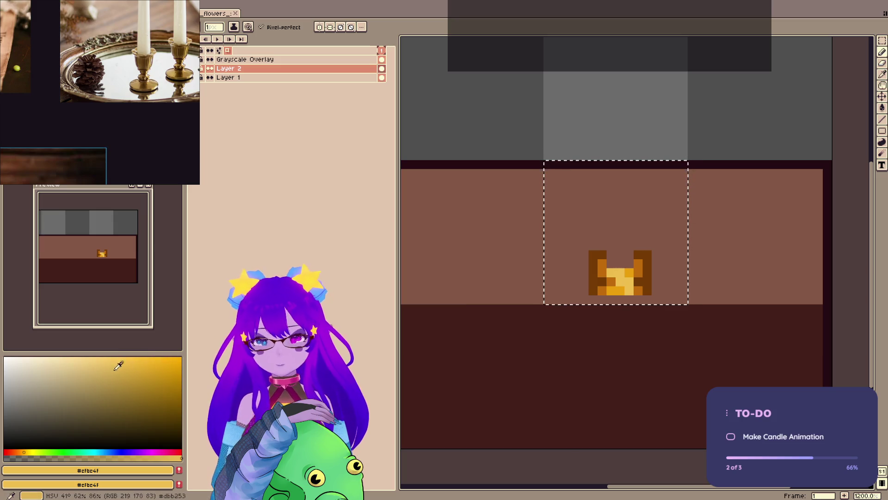
{"action": "left_click", "coordinate": [123, 370]}
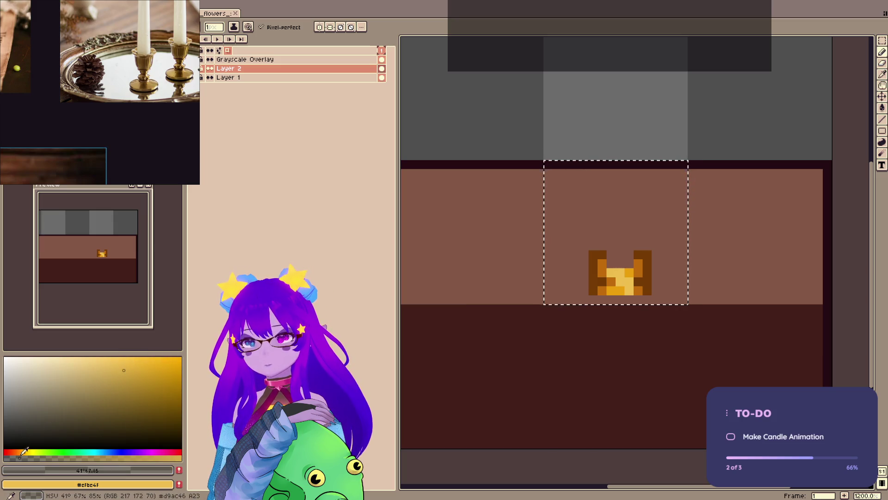
{"action": "left_click", "coordinate": [22, 452]}
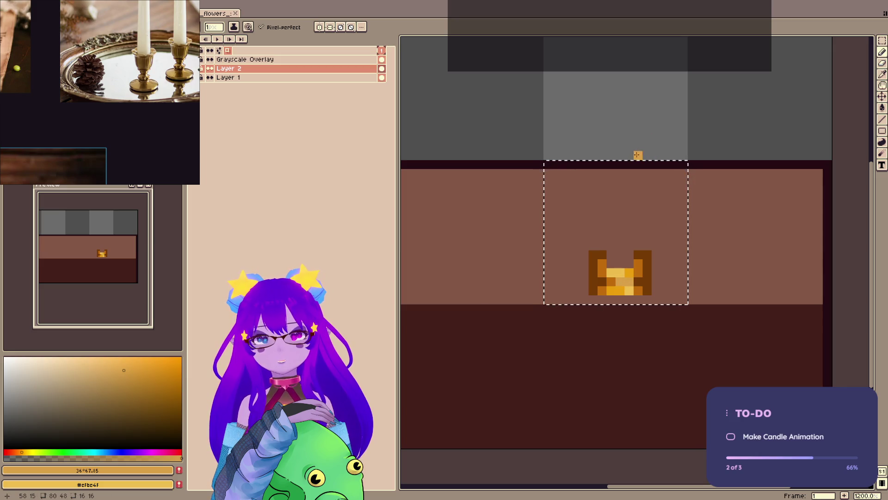
{"action": "left_click", "coordinate": [134, 371]}
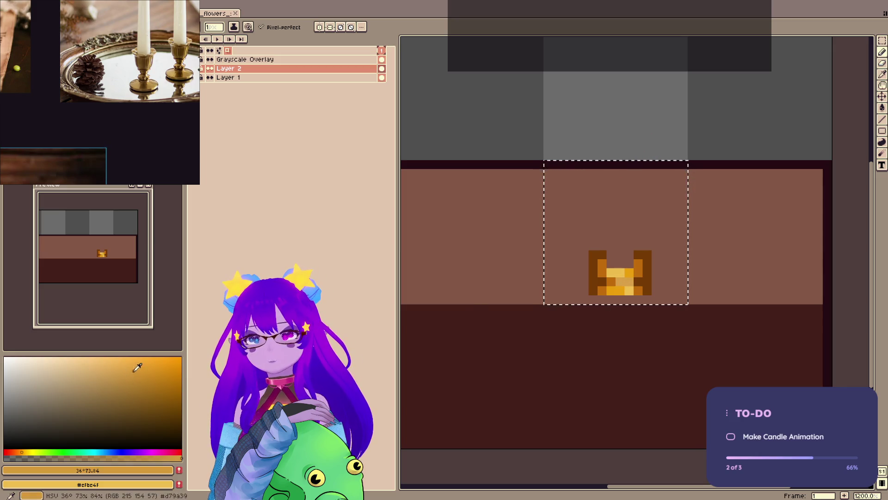
- Sample the base's mid gold, dark orange and pale gold, then set a slightly desaturated light gold
{"action": "key", "text": "i"}
{"action": "left_click", "coordinate": [623, 280]}
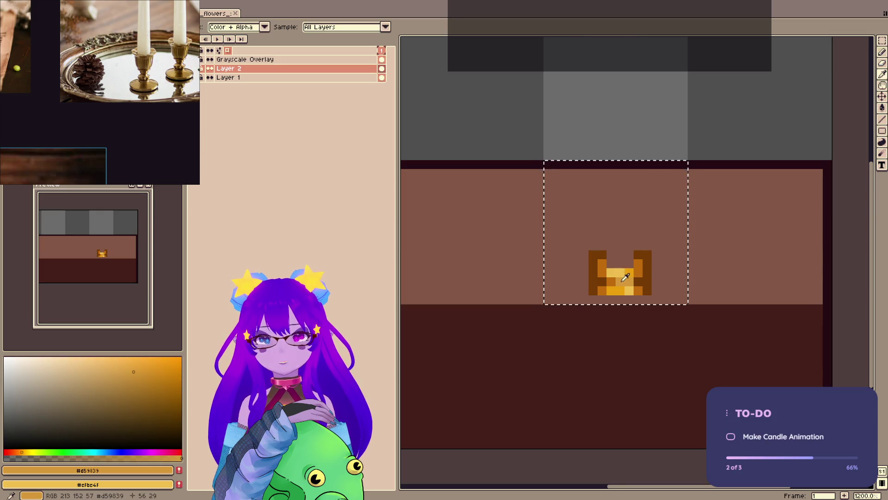
{"action": "key", "text": "v"}
{"action": "key", "text": "b"}
{"action": "left_click", "coordinate": [626, 283], "text": "alt"}
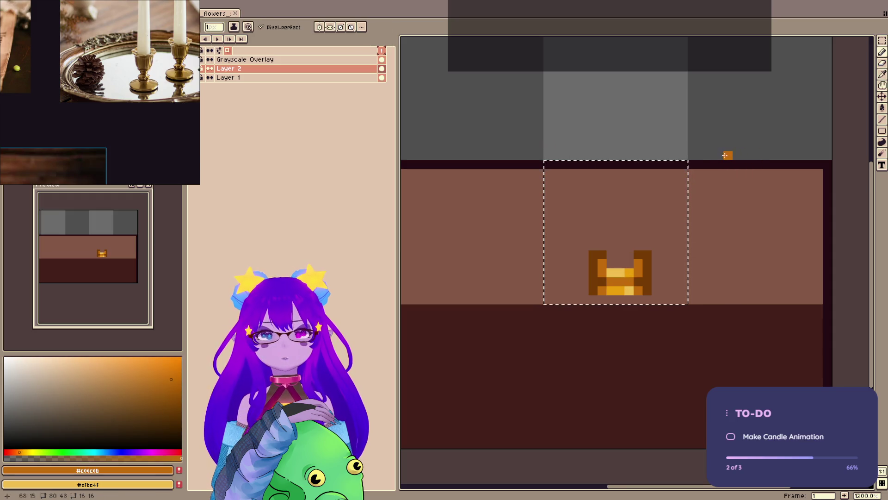
{"action": "key", "text": "v"}
{"action": "left_click", "coordinate": [616, 273], "text": "alt"}
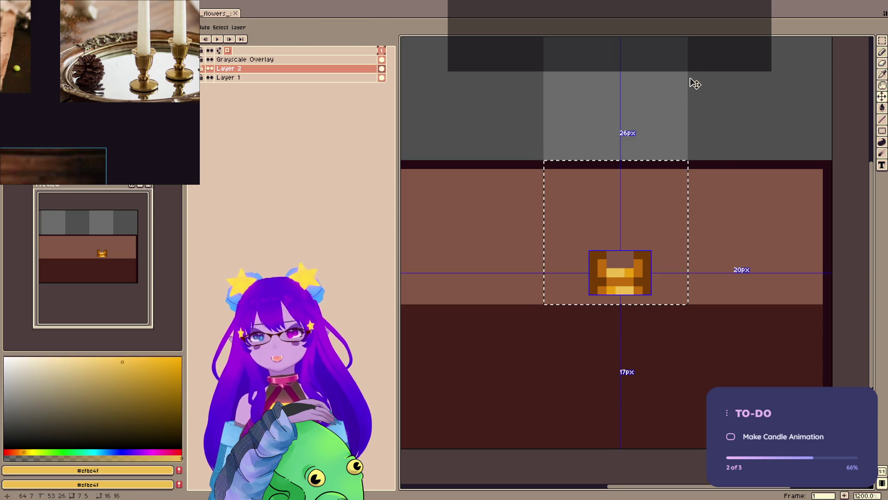
{"action": "key", "text": "i"}
{"action": "key", "text": "b"}
{"action": "left_click", "coordinate": [100, 358]}
{"action": "left_click", "coordinate": [106, 361]}
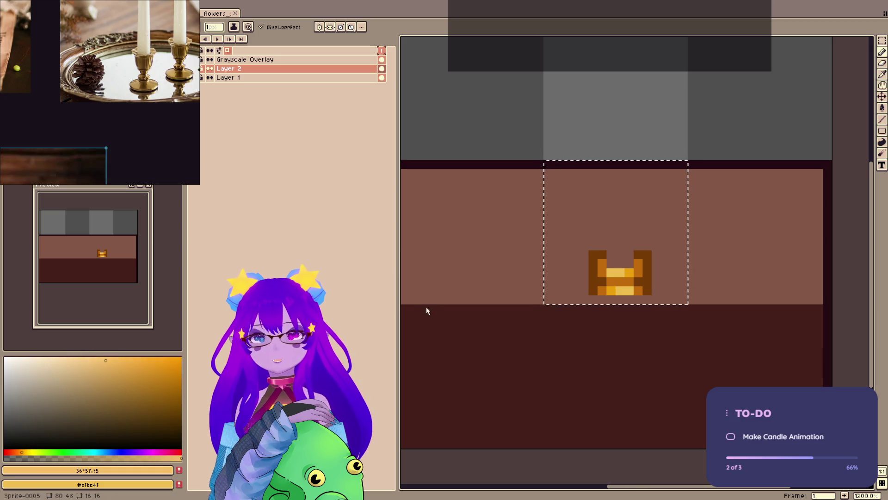
{"action": "left_click", "coordinate": [89, 361]}
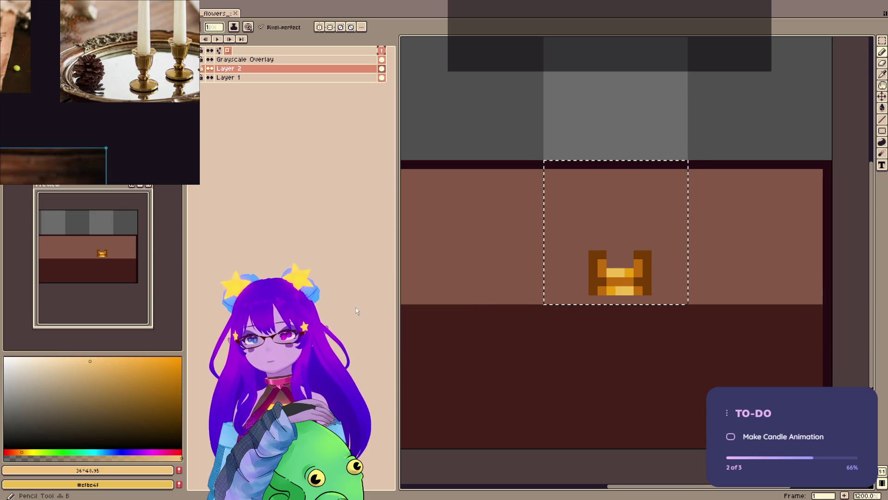
- Paint pale cream highlights on the gold base and save candle_mockup.aseprite
{"action": "left_click", "coordinate": [88, 358]}
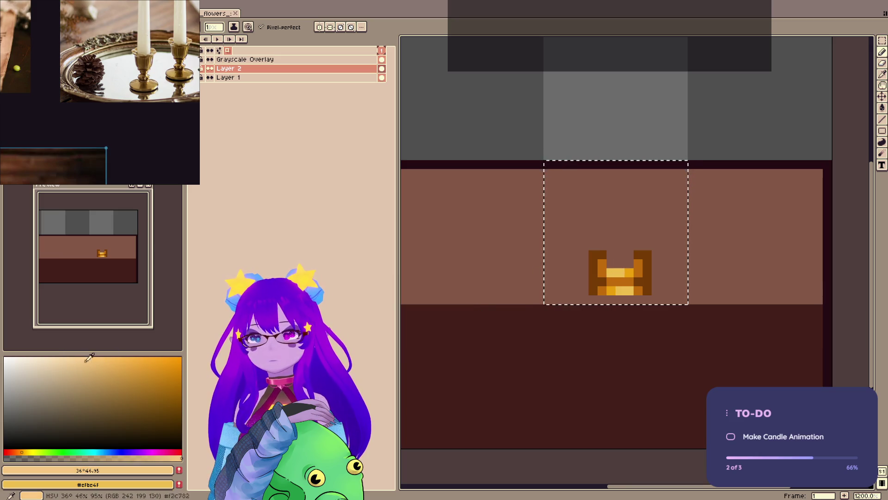
{"action": "left_click", "coordinate": [76, 359]}
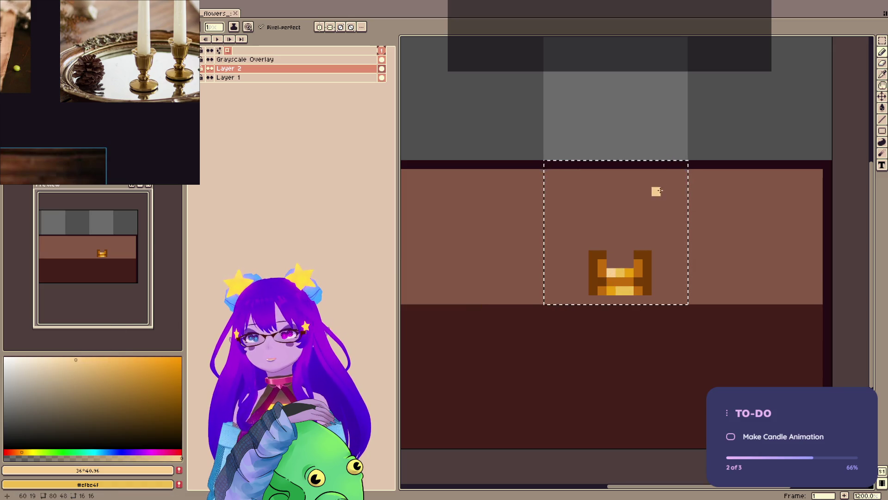
{"action": "scroll", "coordinate": [713, 82], "scroll_direction": "up", "scroll_amount": 1}
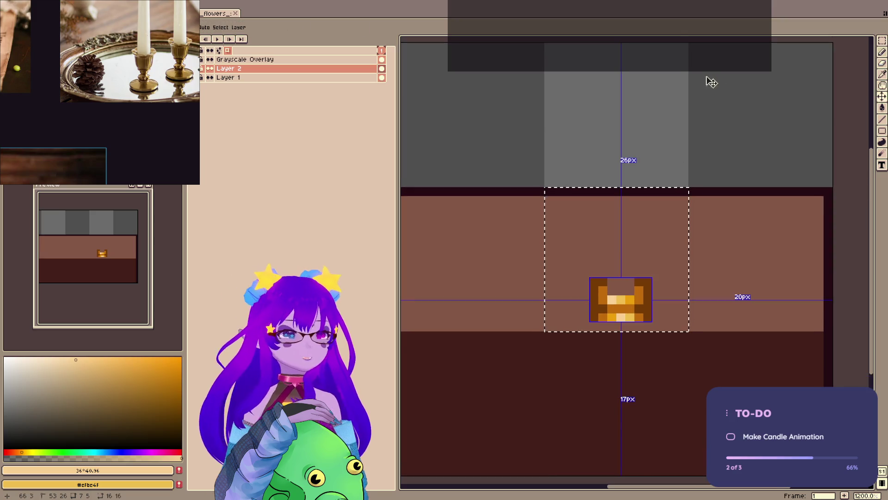
{"action": "key", "text": "b"}
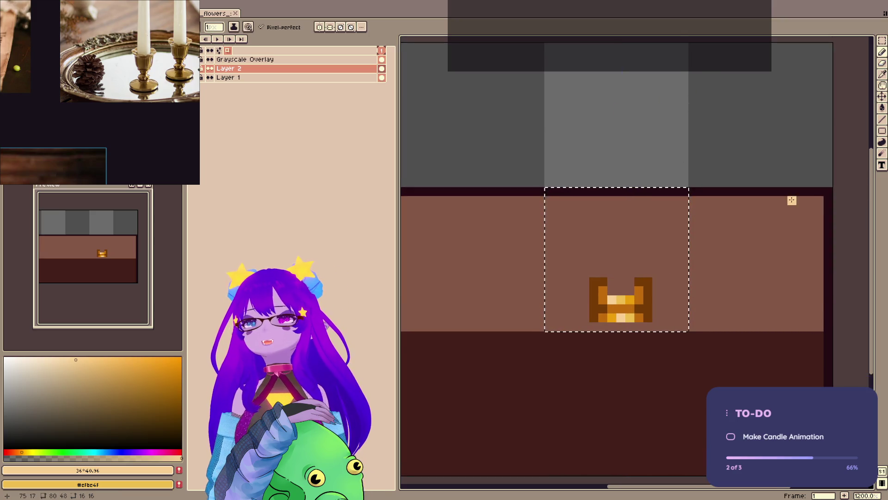
{"action": "key", "text": "v"}
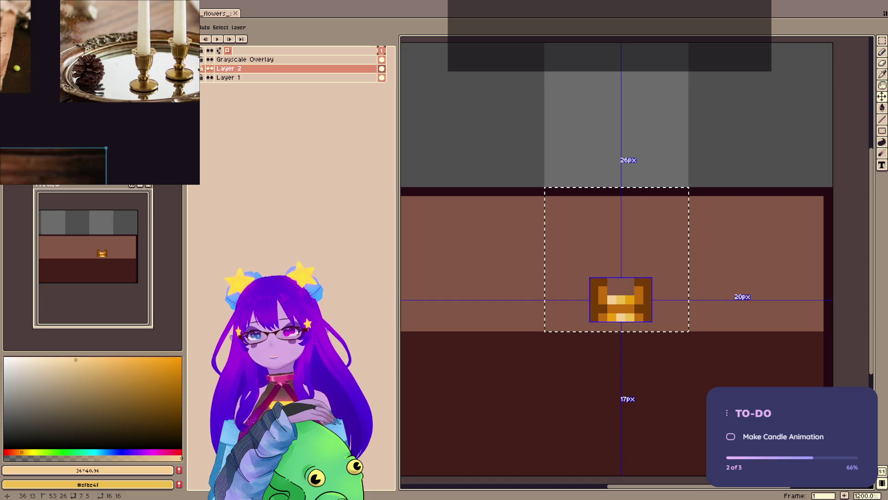
{"action": "key", "text": "ctrl+s"}
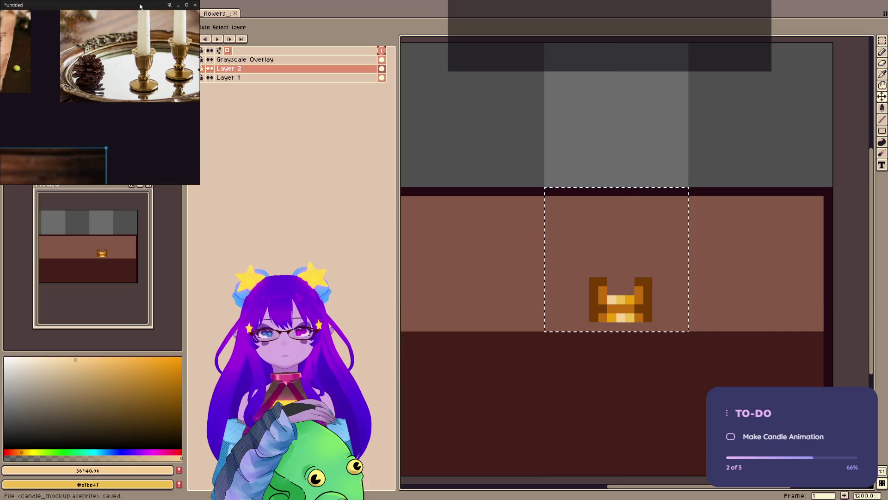
- Sample the dark brown outline colour, turn symmetry back on, and save
{"action": "key", "text": "b"}
{"action": "left_click", "coordinate": [594, 281], "text": "alt"}
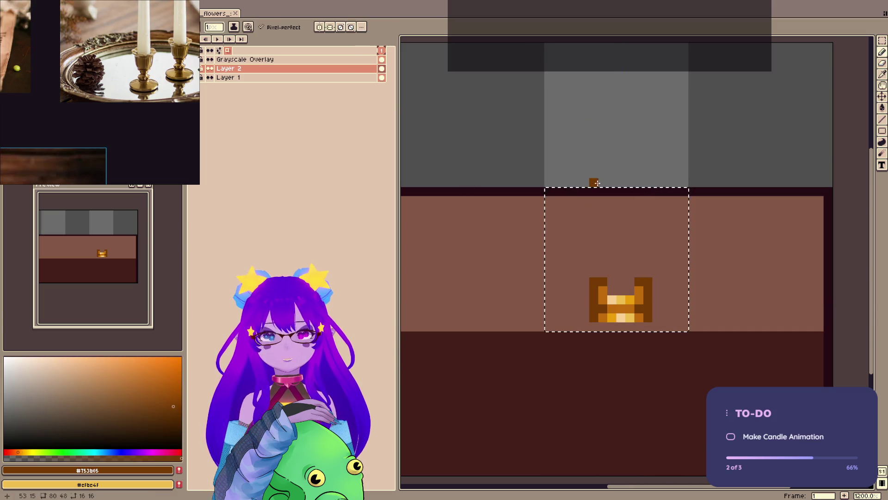
{"action": "left_click", "coordinate": [319, 27]}
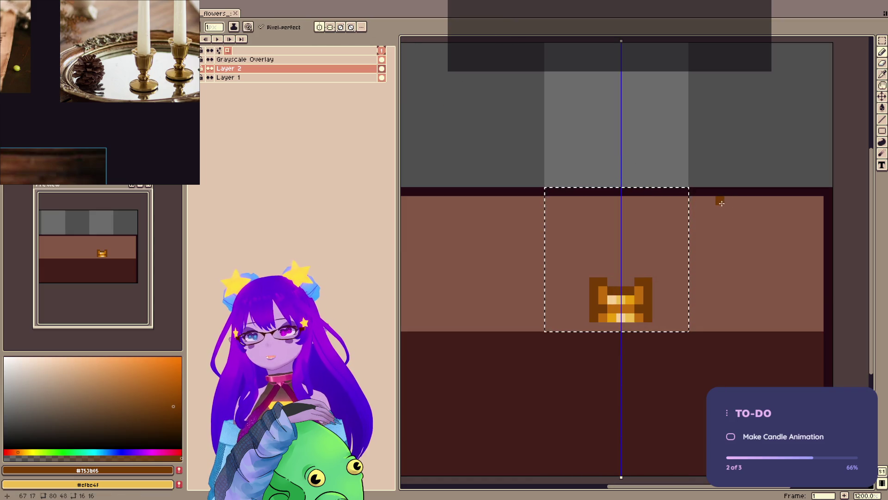
{"action": "key", "text": "ctrl+s"}
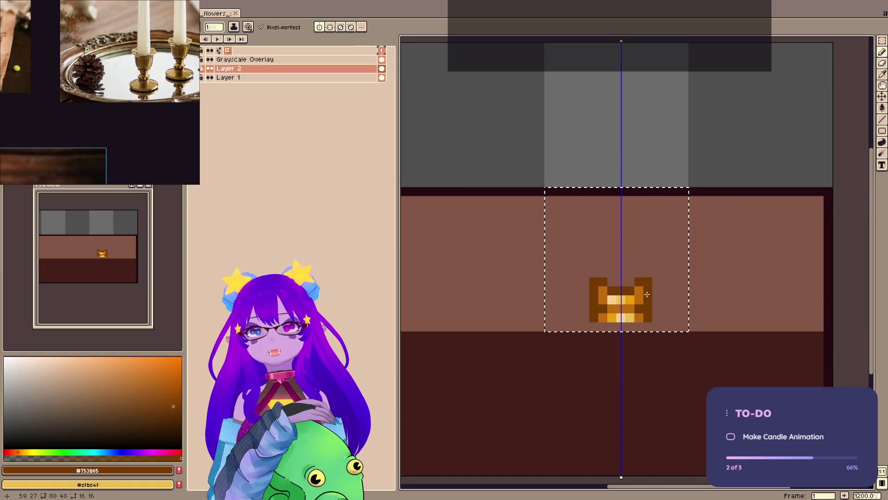
- Check the table_4_snowberry layer in the flowers file, then return and save the candle mockup
{"action": "left_click", "coordinate": [204, 15]}
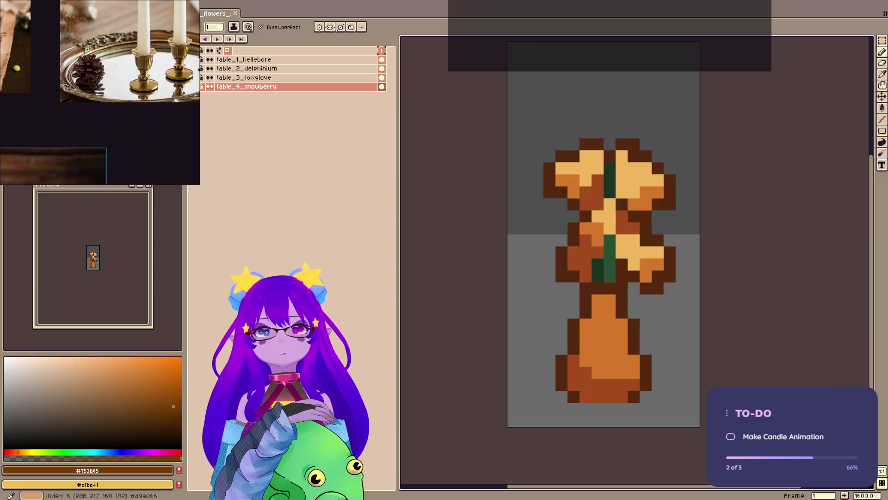
{"action": "left_click", "coordinate": [201, 87]}
{"action": "left_click", "coordinate": [202, 88]}
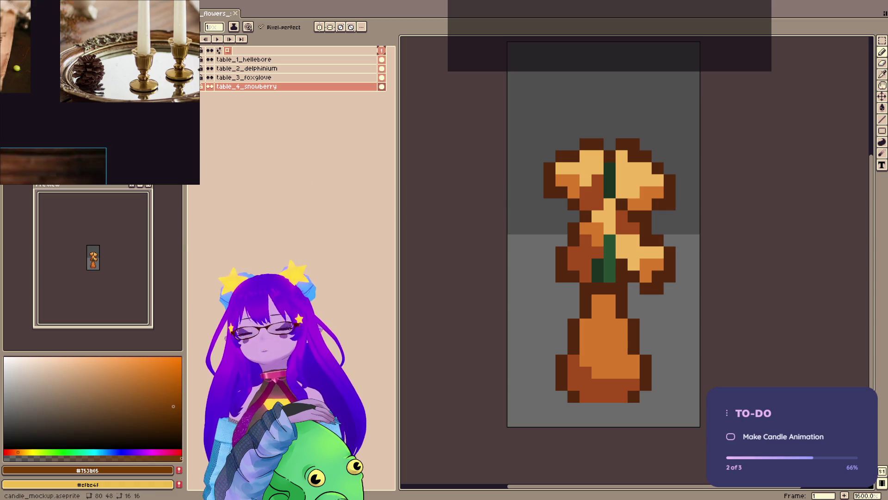
{"action": "key", "text": "ctrl+Tab"}
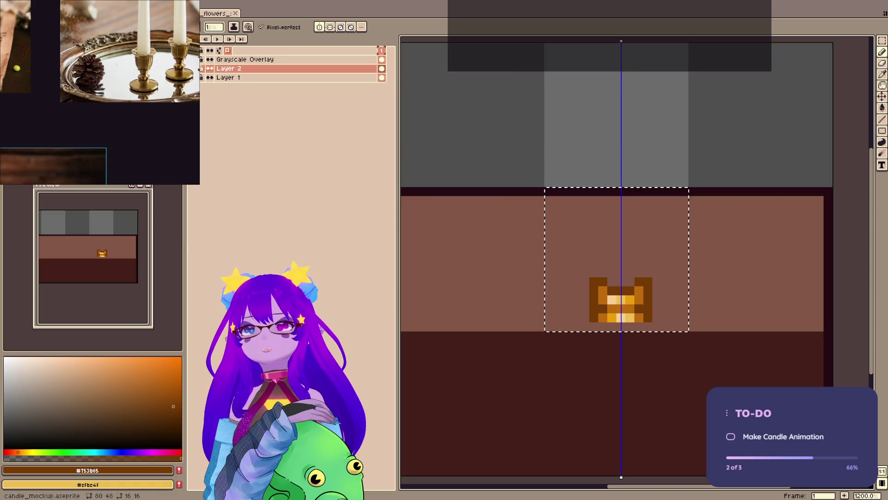
{"action": "key", "text": "ctrl+s"}
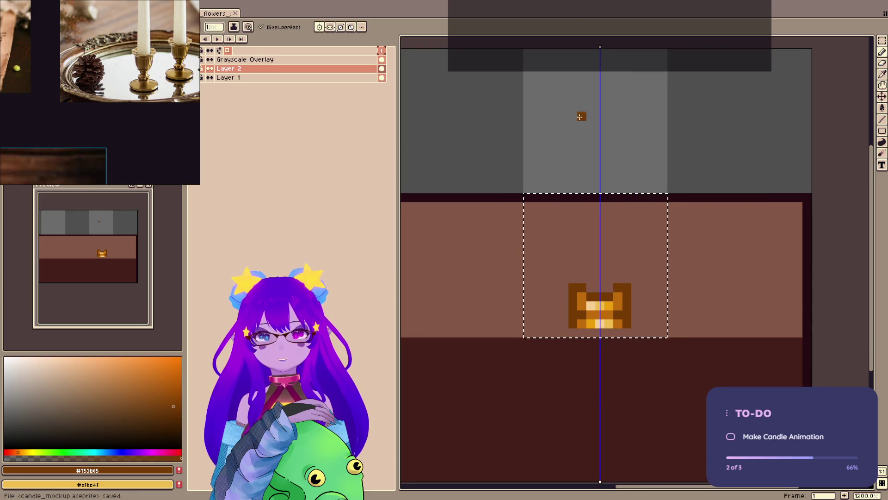
- Move the selected candle down one pixel and pick a pale cream wax colour
{"action": "left_click", "coordinate": [592, 305]}
{"action": "left_click_drag", "start_coordinate": [606, 317], "coordinate": [606, 319]}
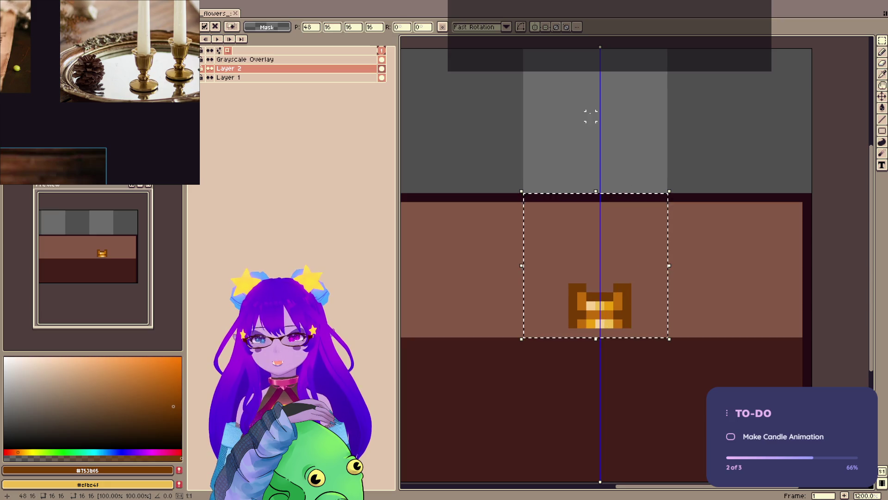
{"action": "left_click", "coordinate": [29, 360]}
{"action": "key", "text": "b"}
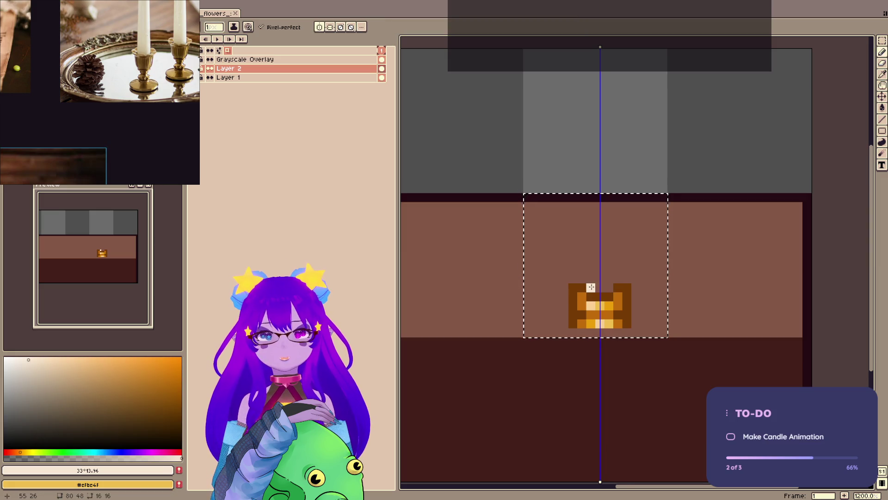
- Draw the mirrored cream wax column up from the holder and erase its top pixel row
{"action": "mouse_move", "coordinate": [591, 287]}
{"action": "left_mouse_down"}
{"action": "mouse_move", "coordinate": [589, 223]}
{"action": "mouse_move", "coordinate": [598, 283]}
{"action": "left_mouse_up"}
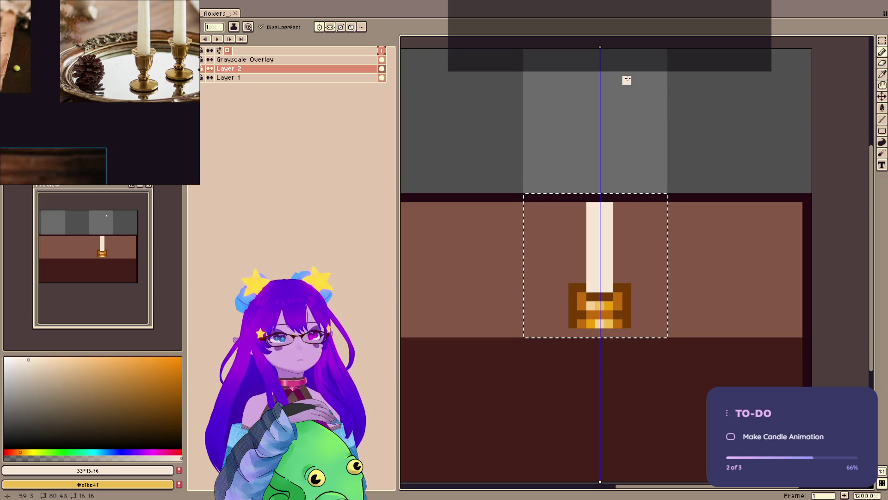
{"action": "key", "text": "e"}
{"action": "left_click_drag", "start_coordinate": [592, 209], "coordinate": [664, 189]}
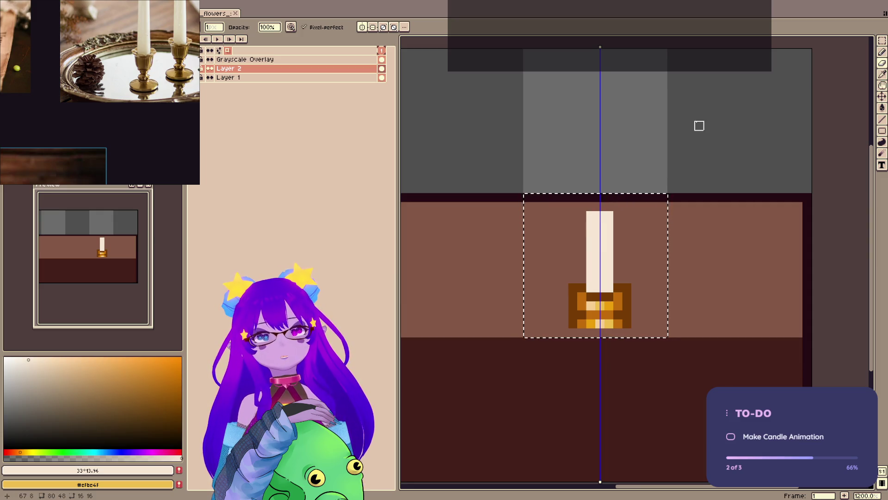
{"action": "left_click_drag", "start_coordinate": [564, 215], "coordinate": [626, 215]}
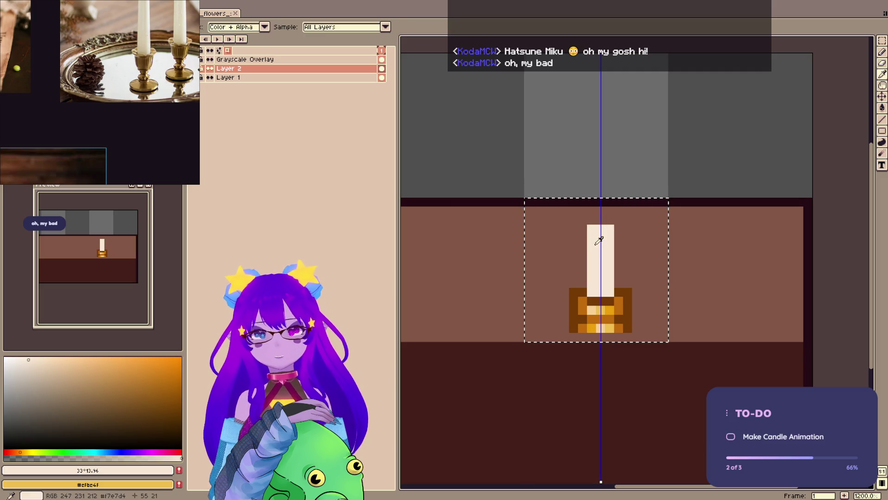
- Draw a bright red flame stroke above the candle, extending the selection to the canvas top
{"action": "left_click", "coordinate": [10, 452]}
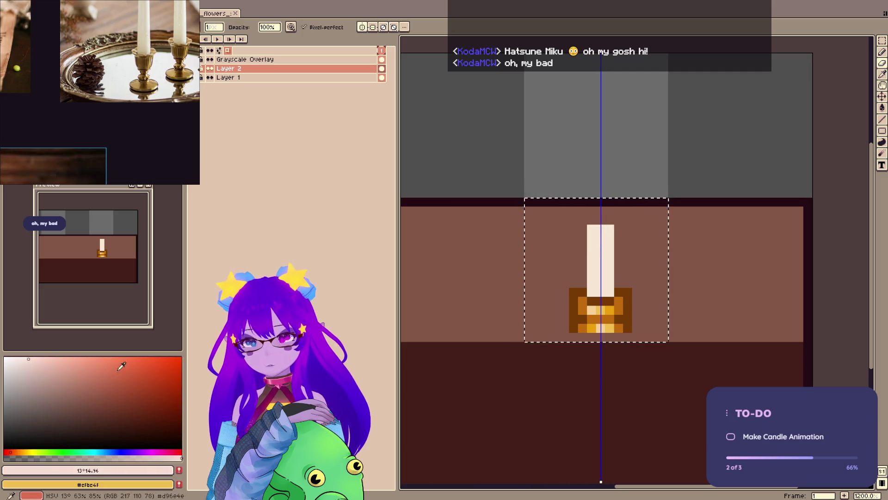
{"action": "left_click", "coordinate": [162, 361]}
{"action": "key", "text": "b"}
{"action": "left_click", "coordinate": [594, 202]}
{"action": "key", "text": "ctrl+z"}
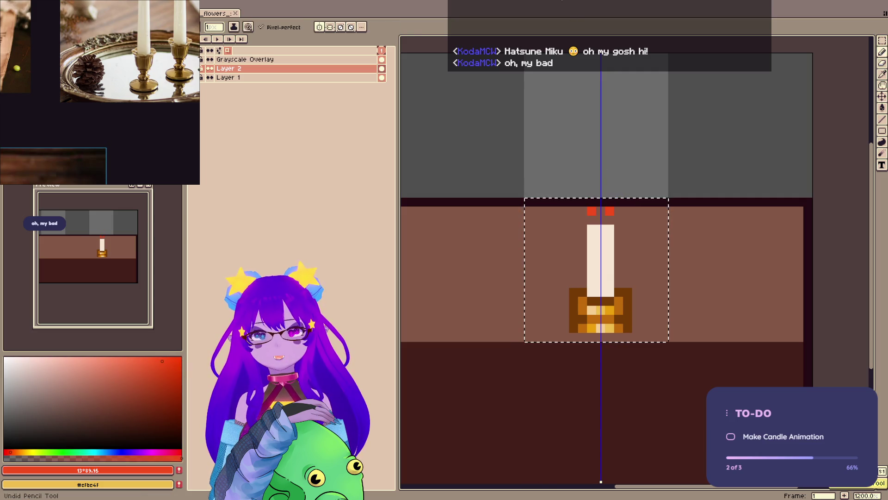
{"action": "key", "text": "m"}
{"action": "mouse_move", "coordinate": [522, 344]}
{"action": "left_mouse_down"}
{"action": "mouse_move", "coordinate": [678, 198]}
{"action": "mouse_move", "coordinate": [679, 52]}
{"action": "left_mouse_up"}
{"action": "key", "text": "b"}
{"action": "mouse_move", "coordinate": [599, 193]}
{"action": "left_mouse_down"}
{"action": "mouse_move", "coordinate": [589, 195]}
{"action": "mouse_move", "coordinate": [599, 211]}
{"action": "mouse_move", "coordinate": [602, 179]}
{"action": "left_mouse_up"}
- Erase a notch and the top pixels to shape the flame, save, and ready pale yellow for filling
{"action": "key", "text": "e"}
{"action": "left_click", "coordinate": [591, 192]}
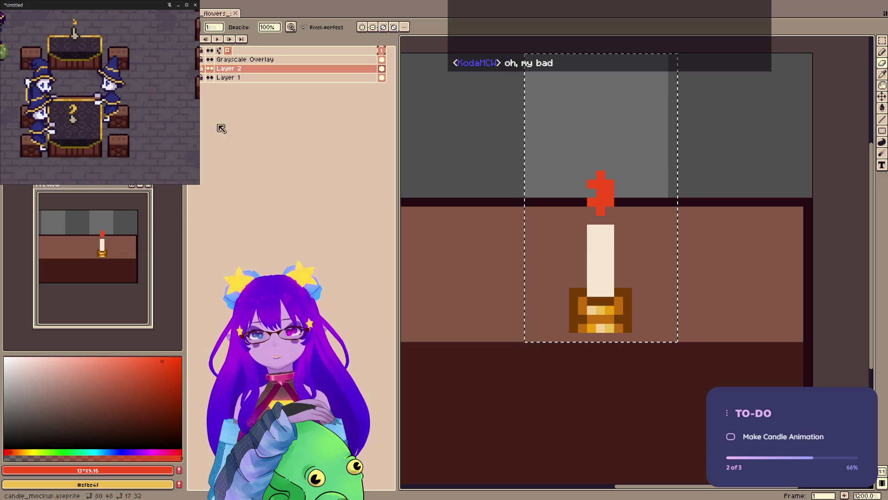
{"action": "left_click_drag", "start_coordinate": [592, 192], "coordinate": [611, 175]}
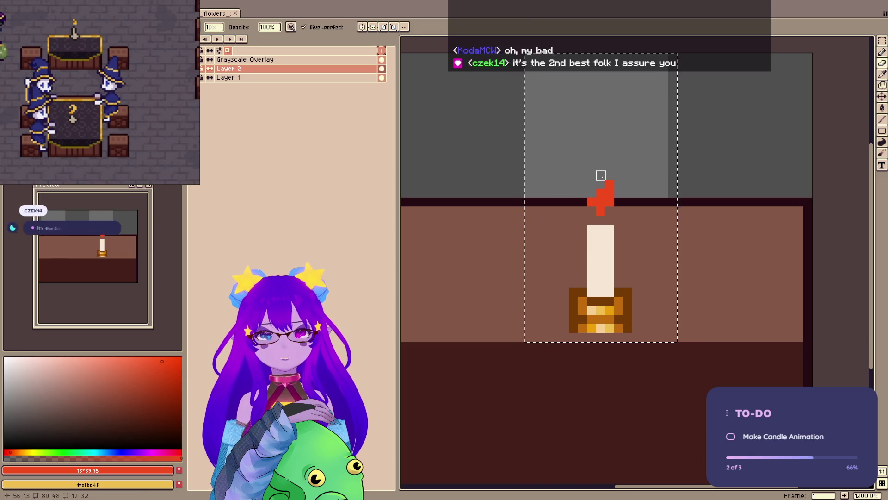
{"action": "key", "text": "b"}
{"action": "key", "text": "e"}
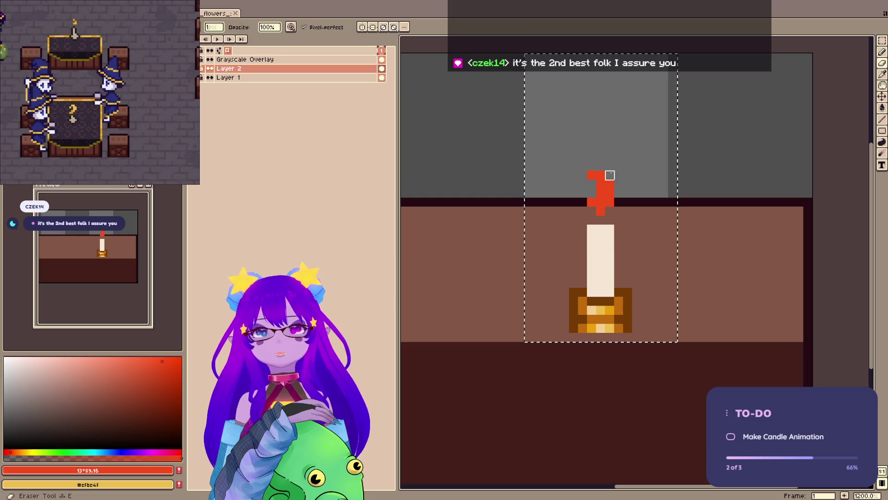
{"action": "key", "text": "ctrl+s"}
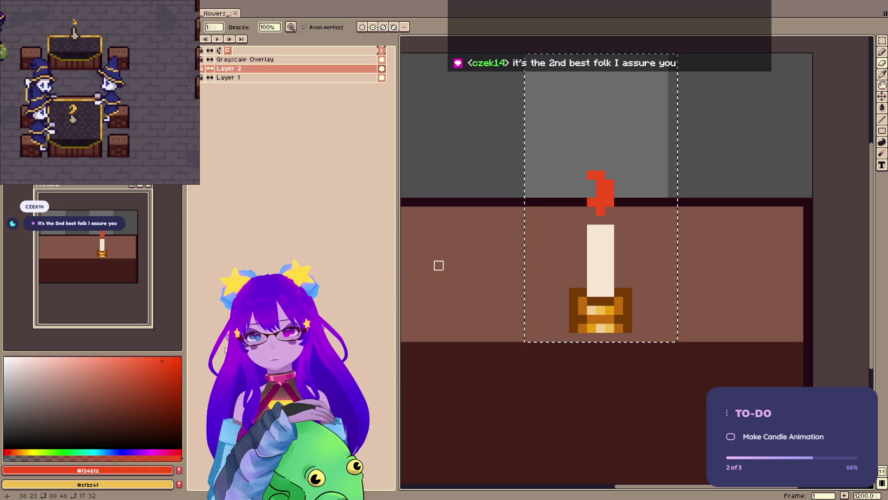
{"action": "left_click", "coordinate": [600, 310], "text": "alt"}
{"action": "key", "text": "g"}
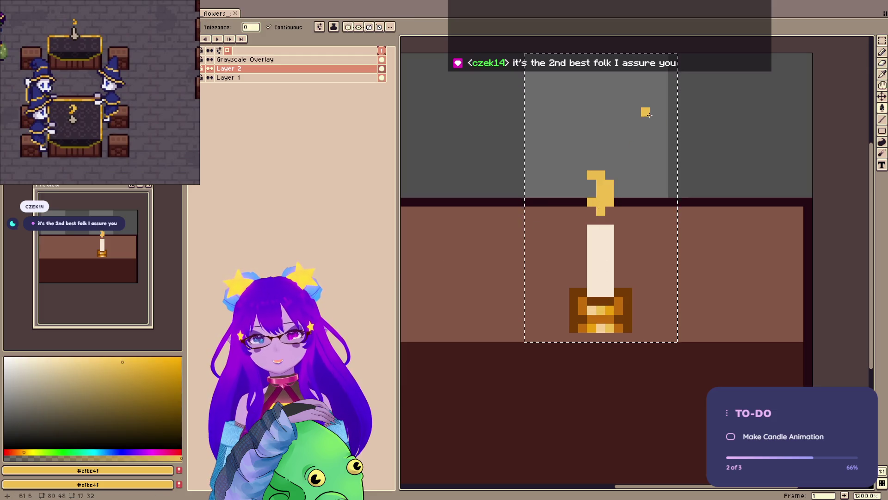
- Fill the flame and choose a brighter orange, checking values with the grayscale overlay
{"action": "left_click", "coordinate": [582, 306], "text": "alt"}
{"action": "left_click", "coordinate": [600, 198]}
{"action": "left_click", "coordinate": [600, 199], "text": "alt"}
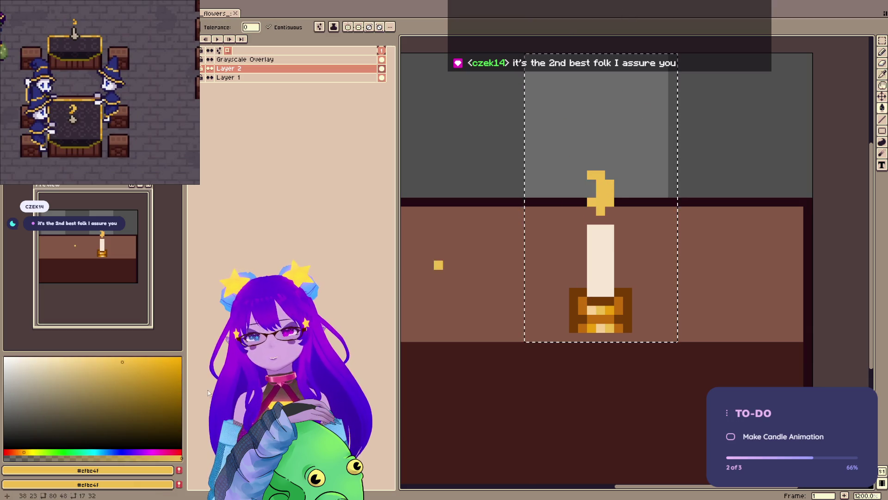
{"action": "left_click", "coordinate": [143, 362]}
{"action": "left_click", "coordinate": [20, 452]}
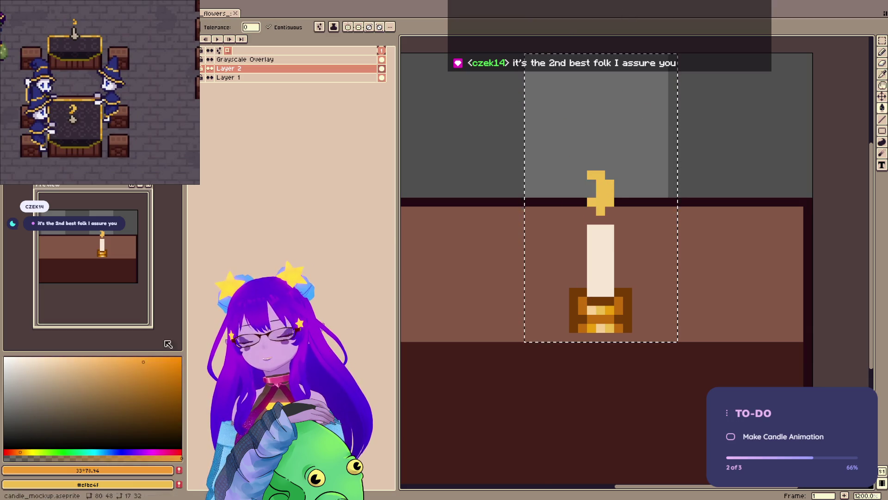
{"action": "left_click", "coordinate": [156, 357]}
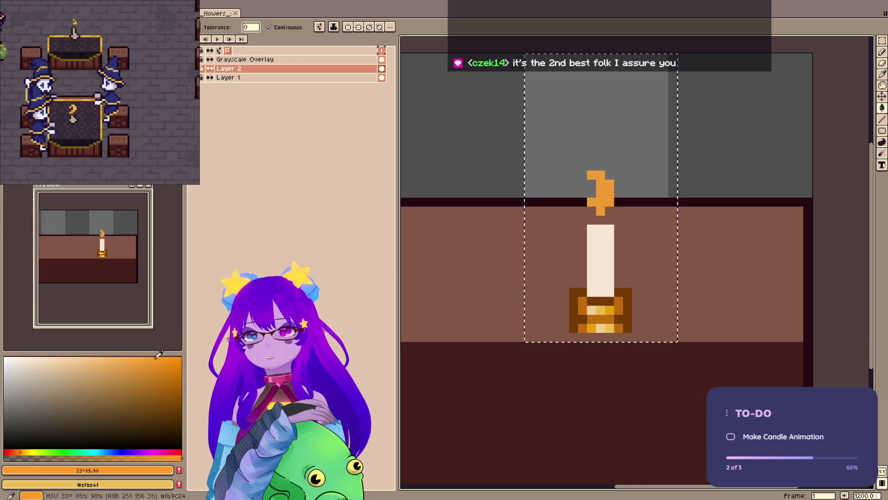
{"action": "left_click", "coordinate": [519, 86]}
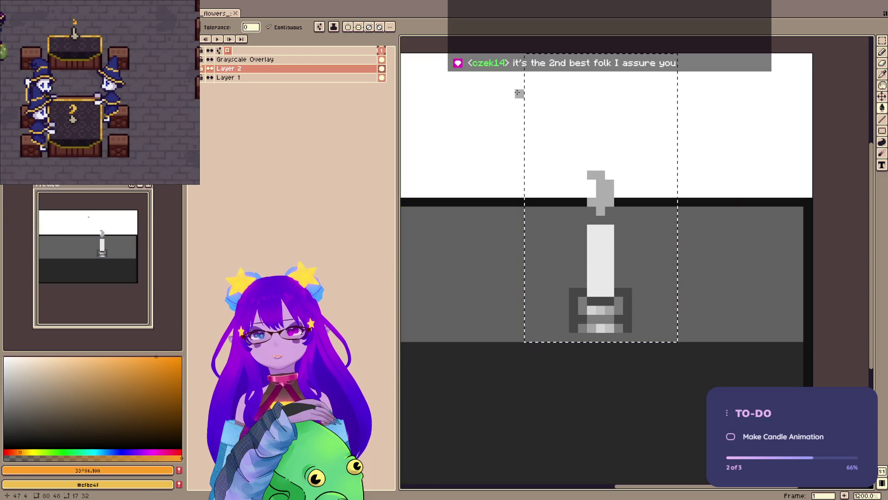
{"action": "key", "text": "ctrl+z"}
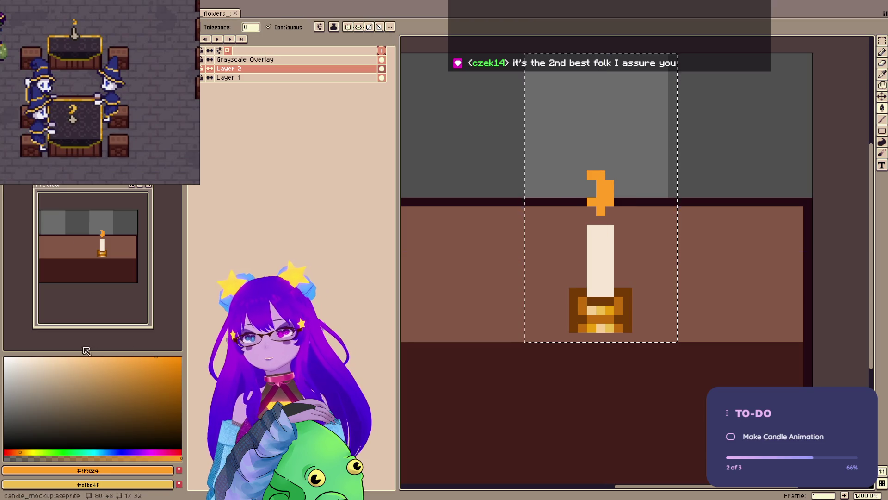
- Pencil a bright yellow tip onto the flame and a deep orange toward its base
{"action": "left_click", "coordinate": [170, 359]}
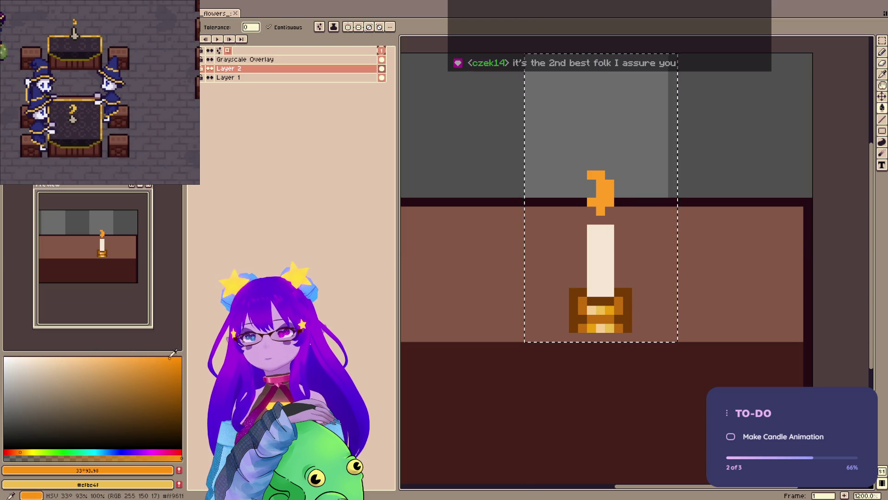
{"action": "left_click", "coordinate": [25, 452]}
{"action": "left_click", "coordinate": [126, 357]}
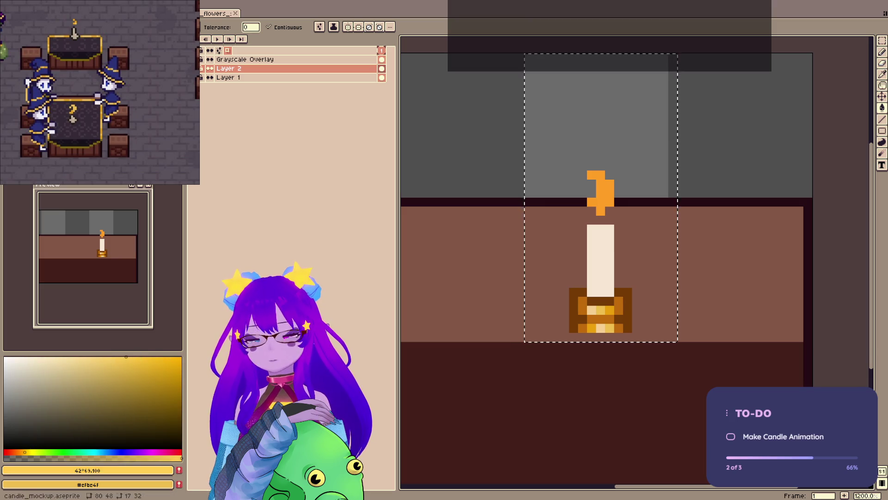
{"action": "key", "text": "b"}
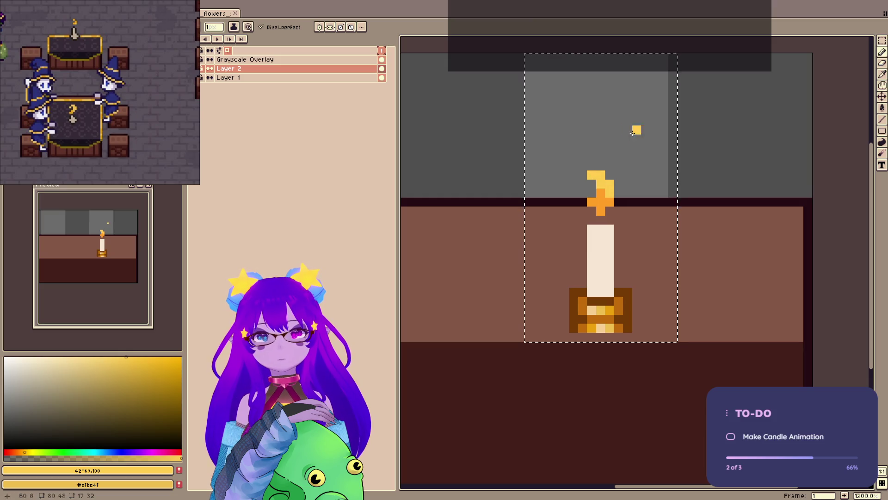
{"action": "left_click", "coordinate": [19, 452]}
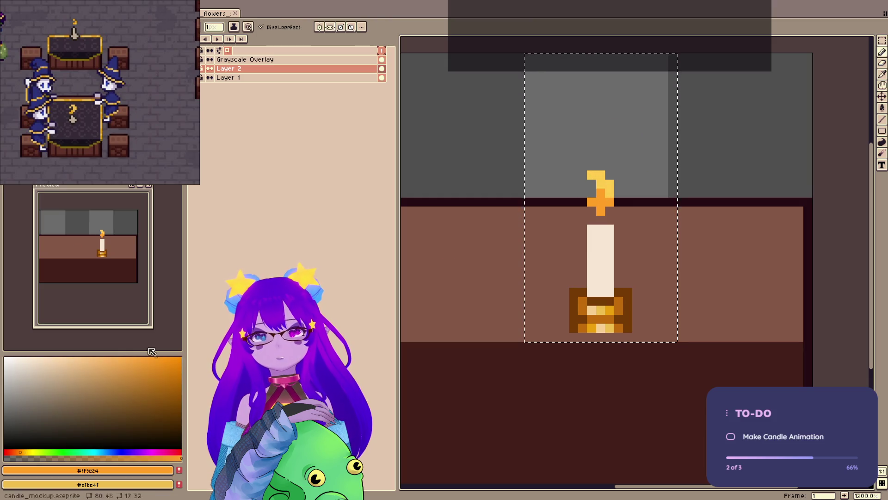
{"action": "left_click", "coordinate": [160, 376]}
{"action": "left_click", "coordinate": [171, 373]}
{"action": "left_click", "coordinate": [18, 452]}
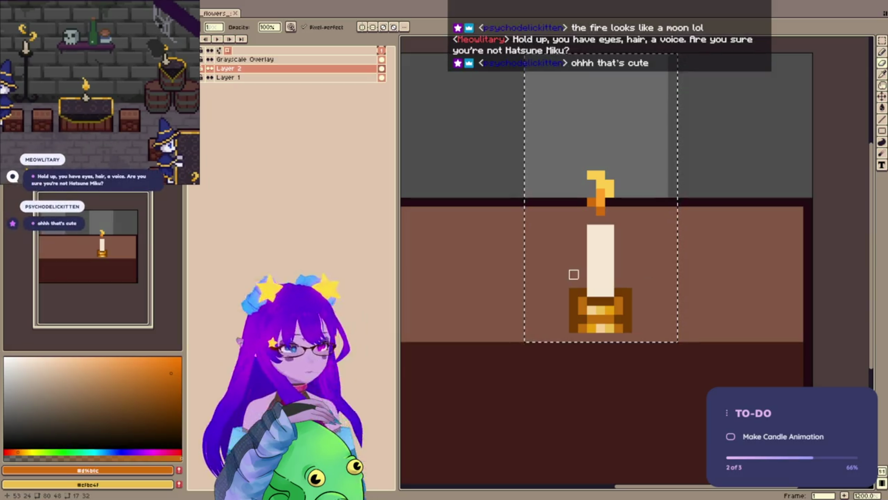
- Save the candle file and try a lighter warm wax highlight tone
{"action": "scroll", "coordinate": [577, 246], "scroll_direction": "up", "scroll_amount": 1}
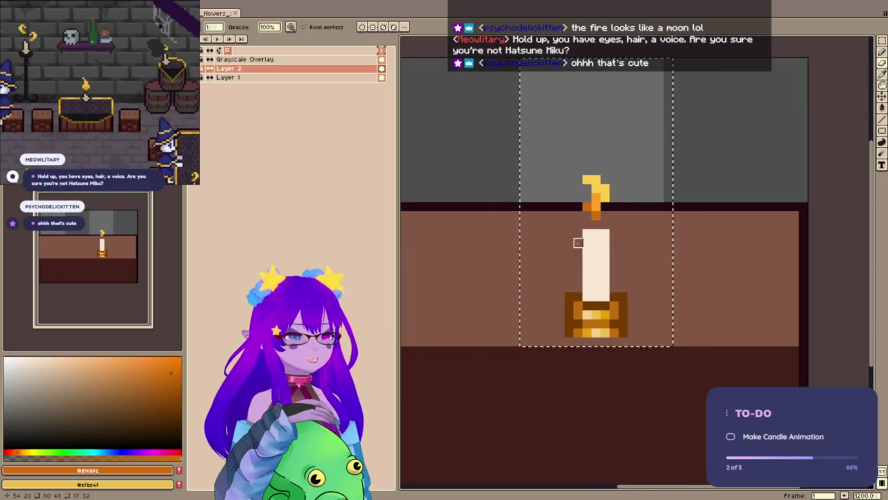
{"action": "scroll", "coordinate": [578, 243], "scroll_direction": "up", "scroll_amount": 1}
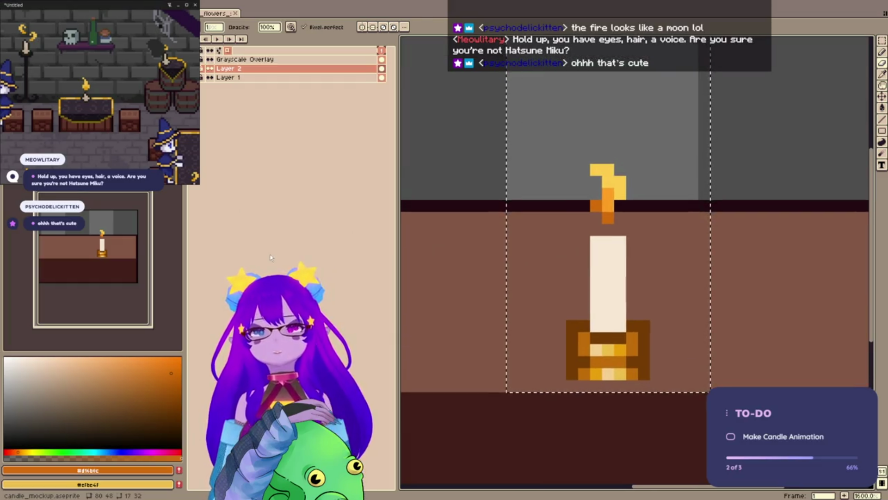
{"action": "scroll", "coordinate": [601, 246], "scroll_direction": "down", "scroll_amount": 1}
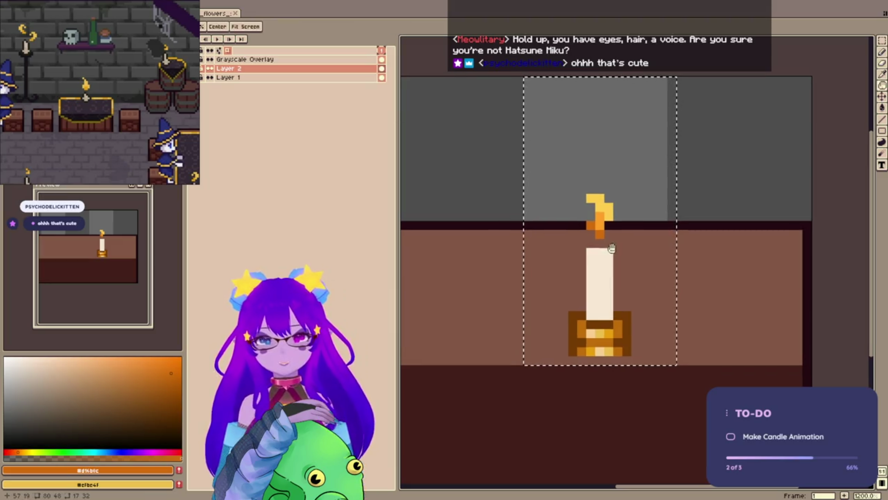
{"action": "key", "text": "ctrl+s"}
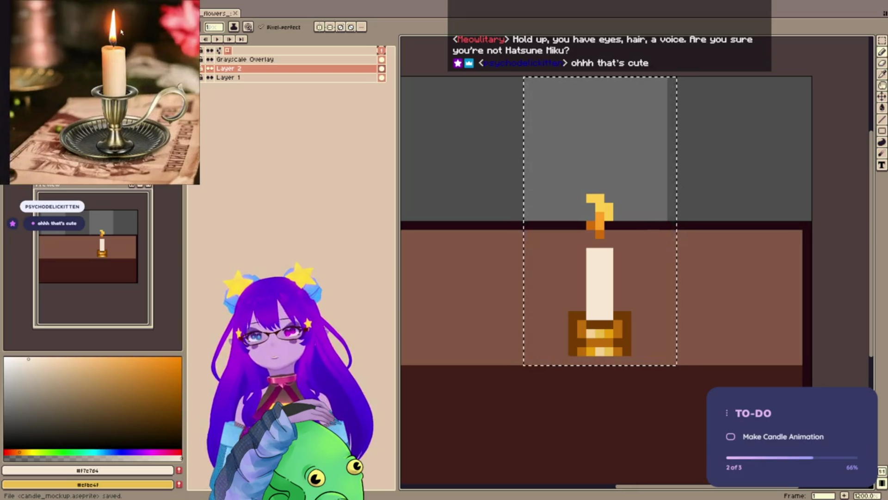
{"action": "left_click", "coordinate": [67, 357]}
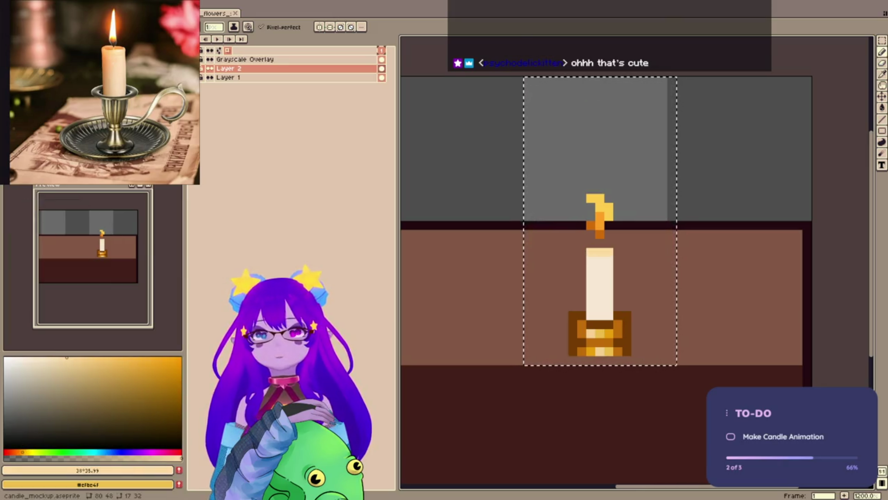
{"action": "left_click", "coordinate": [77, 360]}
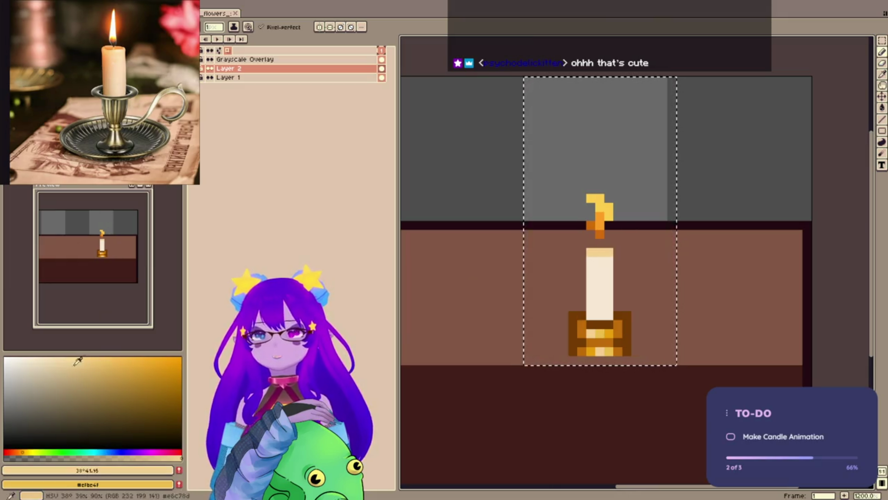
{"action": "key", "text": "b"}
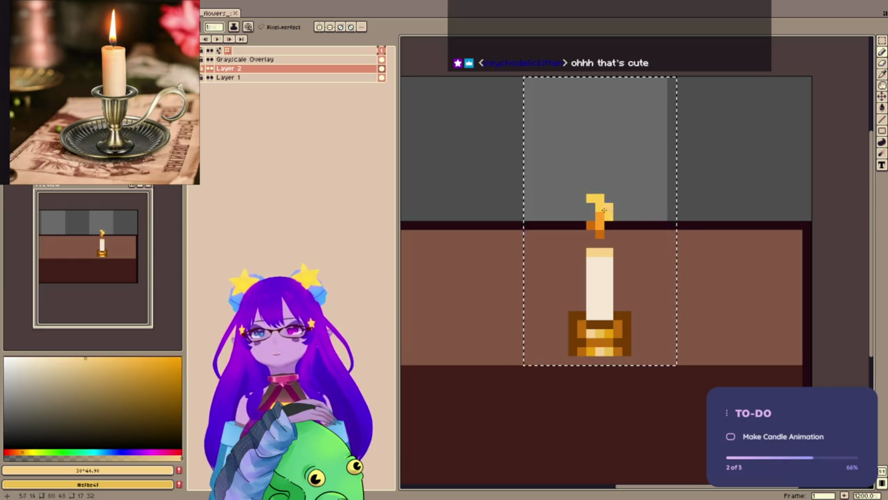
{"action": "left_click", "coordinate": [603, 261], "text": "alt"}
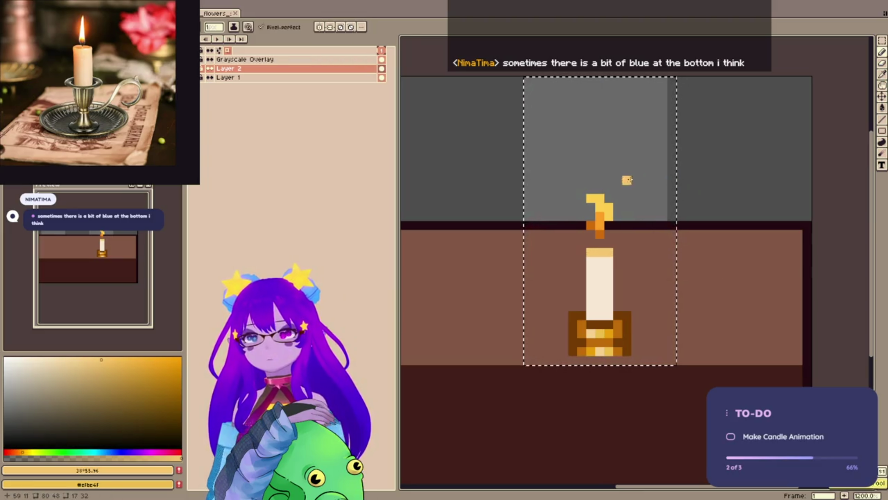
- Eyedrop the cream from the candle body, then choose a muted brown drawing colour
{"action": "key", "text": "ctrl"}
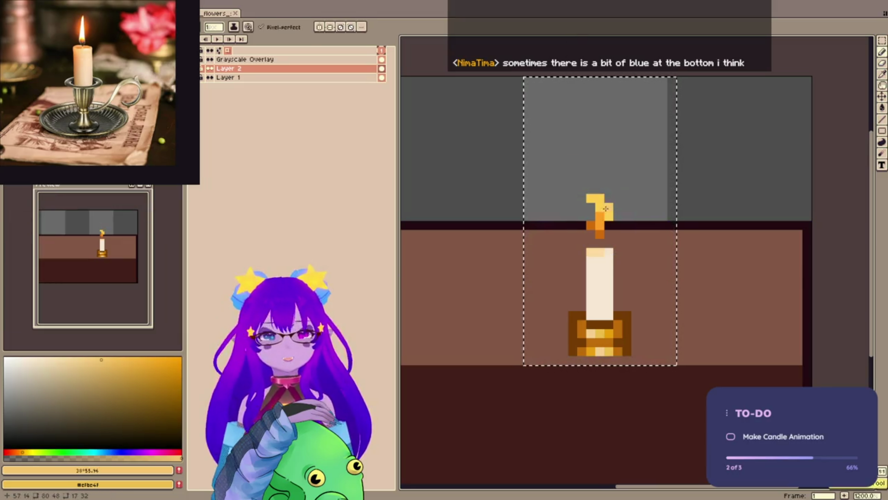
{"action": "left_click", "coordinate": [589, 263], "text": "alt"}
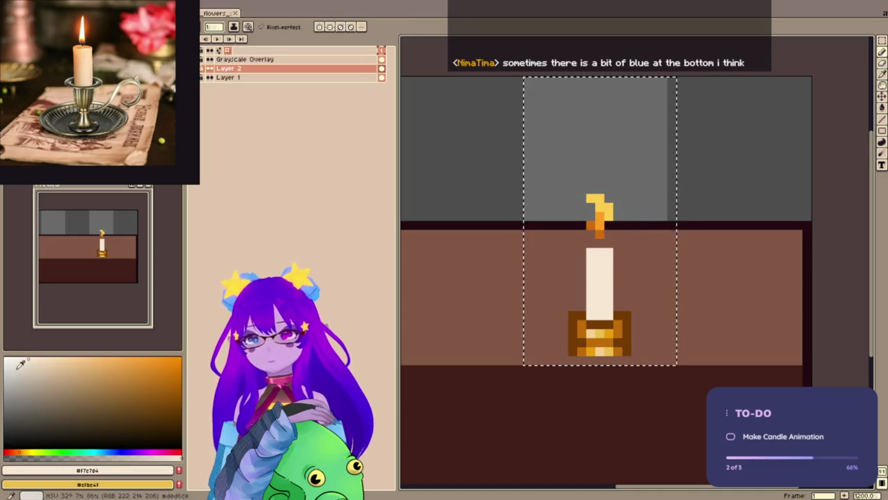
{"action": "left_click", "coordinate": [47, 375]}
{"action": "left_click", "coordinate": [50, 398]}
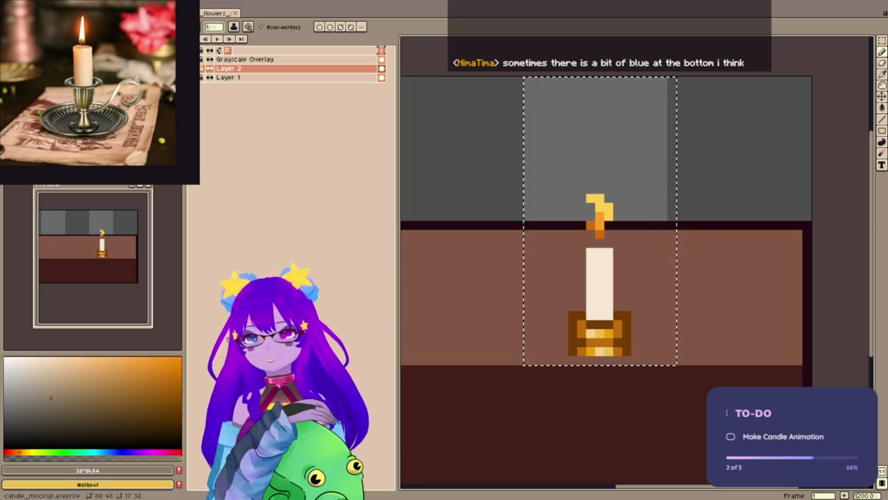
- Enable vertical symmetry for the Pencil, check values in greyscale, and save the candle file
{"action": "scroll", "coordinate": [106, 108], "scroll_direction": "down", "scroll_amount": 5}
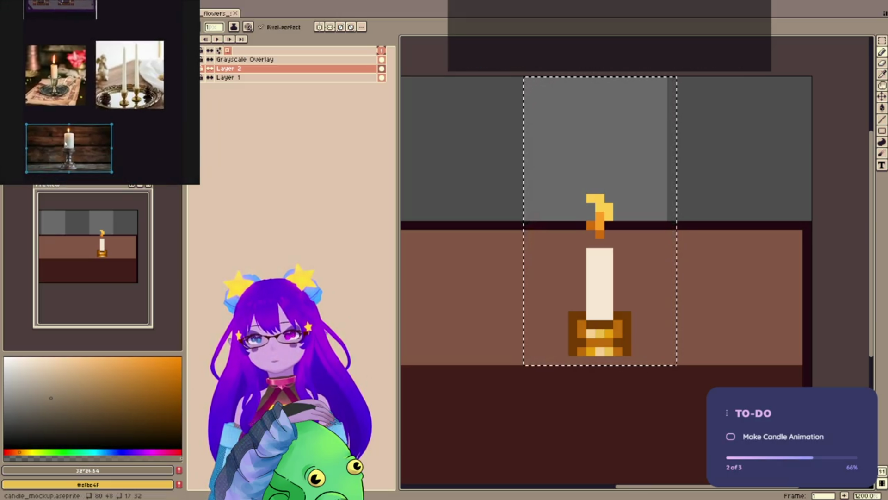
{"action": "scroll", "coordinate": [94, 90], "scroll_direction": "up", "scroll_amount": 5}
{"action": "scroll", "coordinate": [89, 62], "scroll_direction": "up", "scroll_amount": 5}
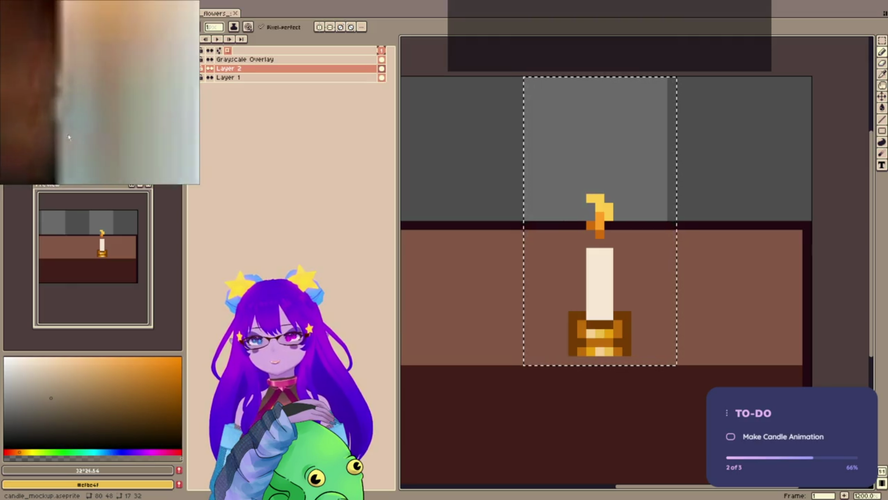
{"action": "scroll", "coordinate": [57, 83], "scroll_direction": "down", "scroll_amount": 5}
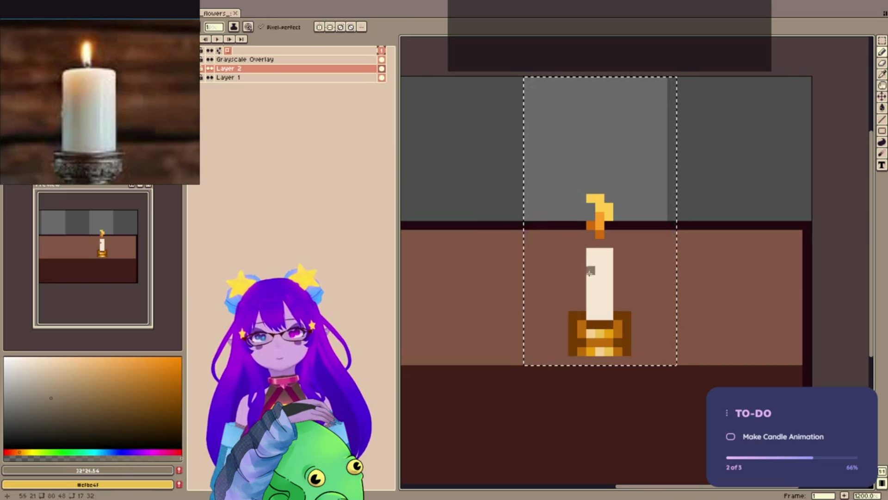
{"action": "key", "text": "b"}
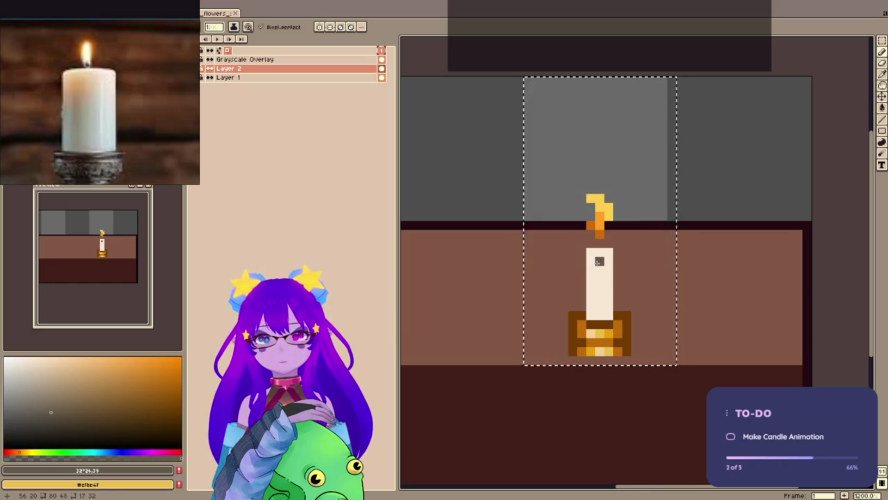
{"action": "key", "text": "shift+s"}
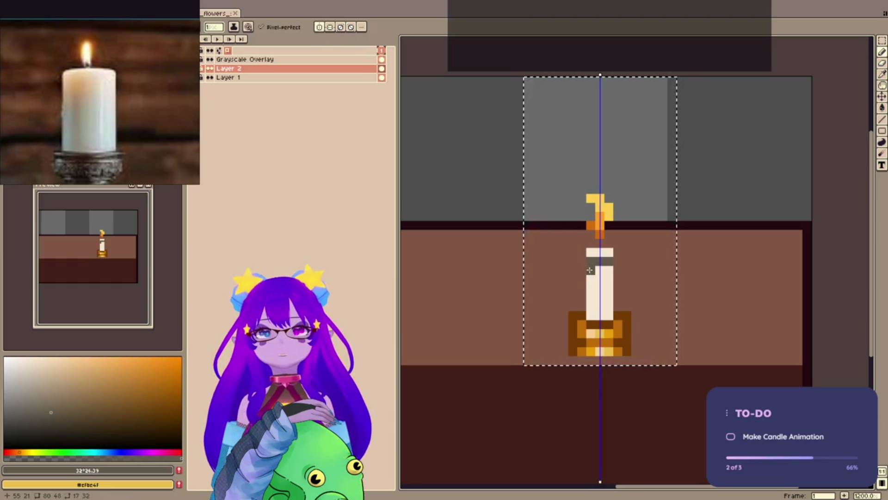
{"action": "key", "text": "g"}
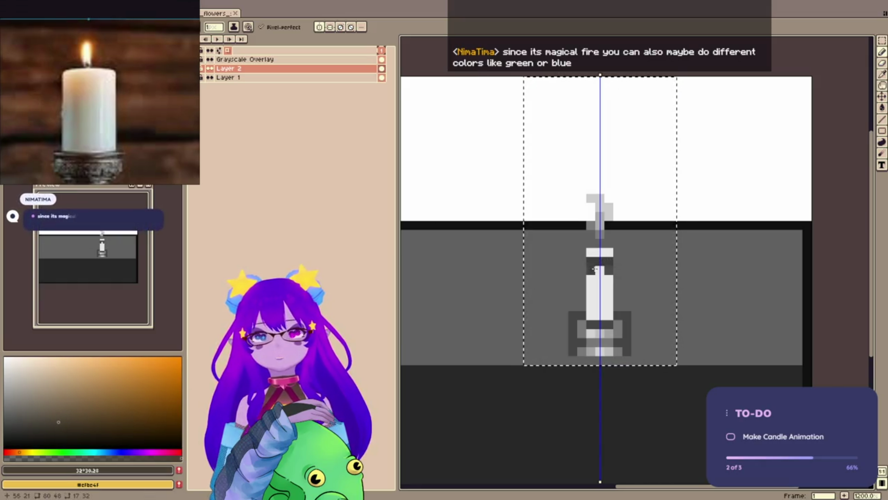
{"action": "key", "text": "m"}
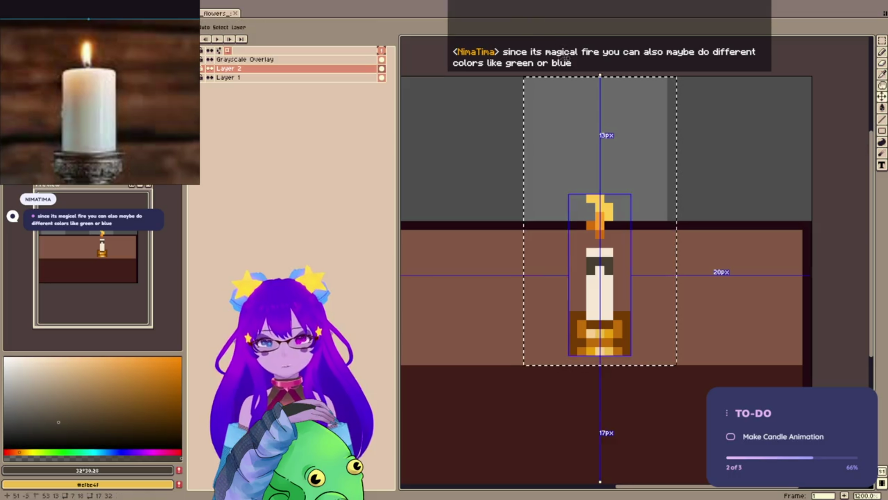
{"action": "key", "text": "b"}
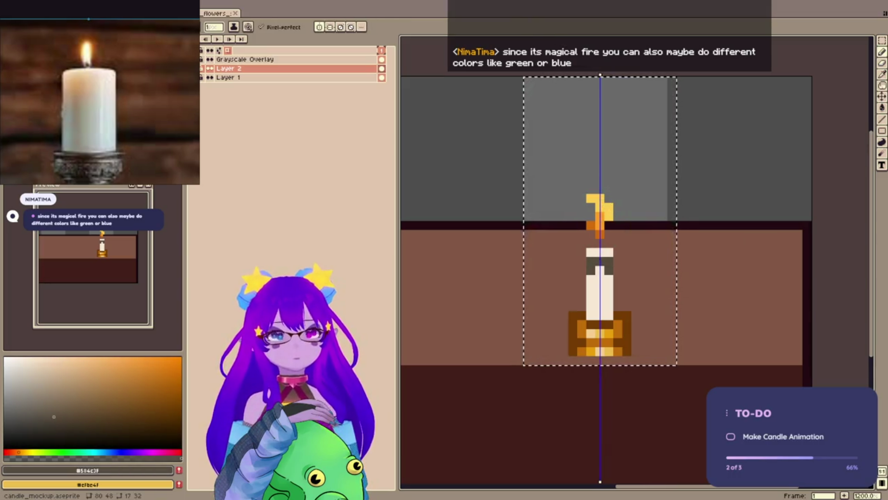
{"action": "key", "text": "ctrl+s"}
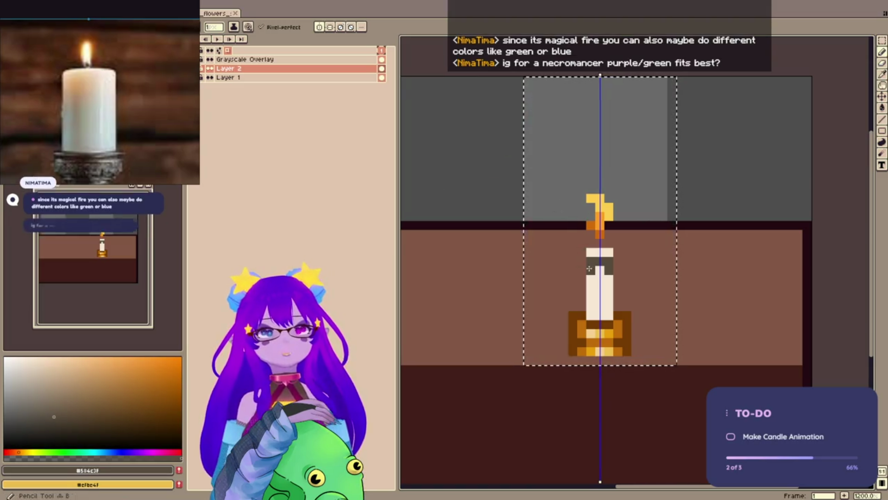
- Paint mirrored dark pixels flaring the wax band out one pixel on each side
{"action": "left_click", "coordinate": [618, 270]}
{"action": "left_click", "coordinate": [582, 270]}
{"action": "left_click", "coordinate": [572, 262]}
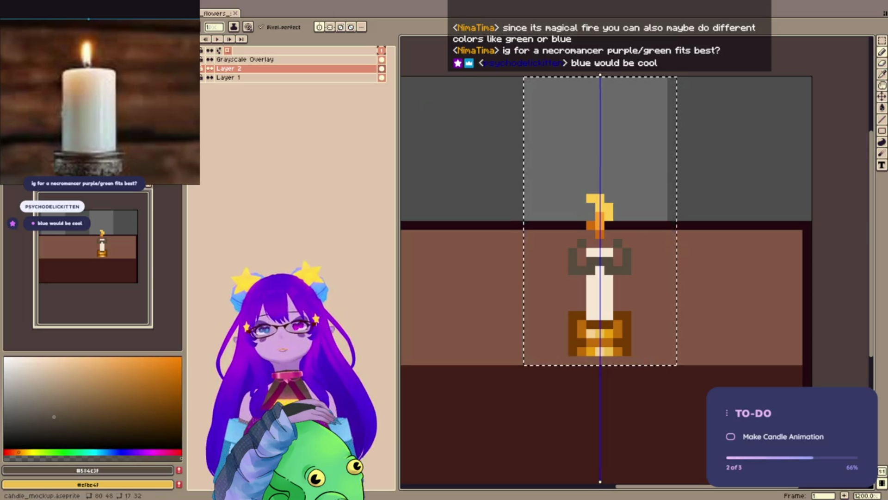
{"action": "key", "text": "ctrl+Tab"}
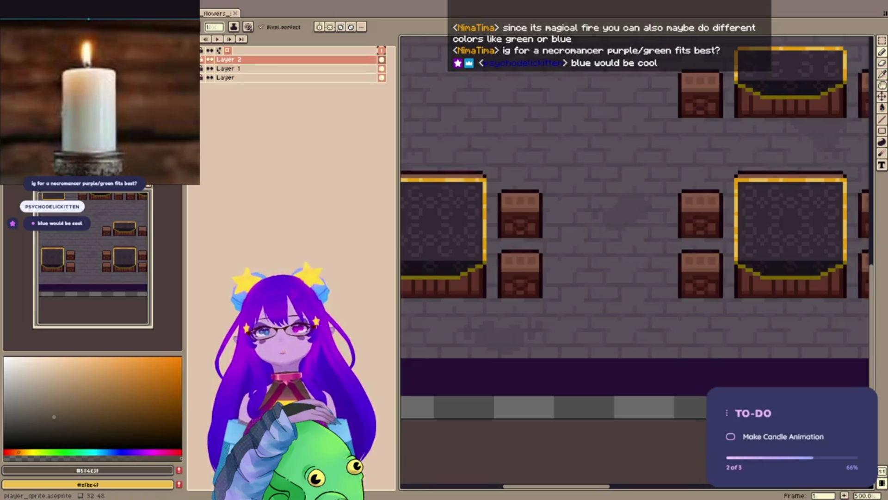
{"action": "key", "text": "ctrl+Tab"}
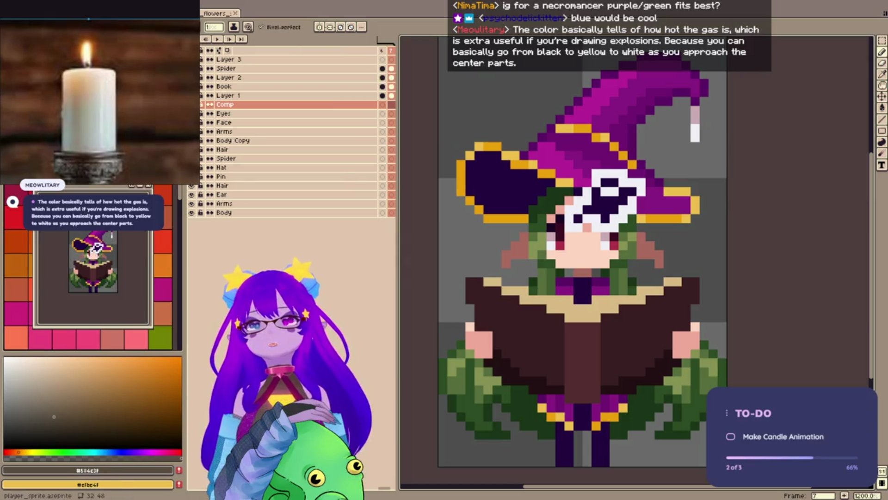
{"action": "key", "text": "ctrl+Tab"}
{"action": "key", "text": "ctrl+Tab"}
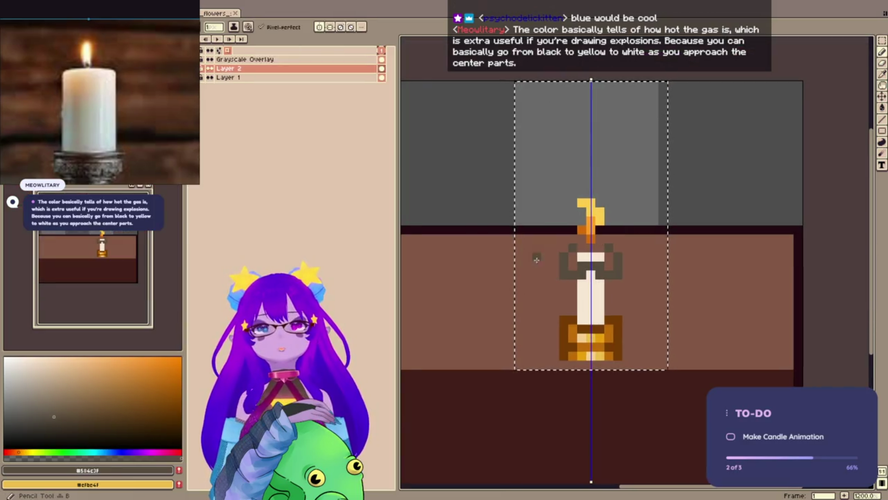
- Fill the candle cap with eyedropped cream, paint its lower middle row dark grey, and save
{"action": "left_click", "coordinate": [591, 257], "text": "alt"}
{"action": "mouse_move", "coordinate": [611, 264]}
{"action": "left_mouse_down"}
{"action": "mouse_move", "coordinate": [576, 262]}
{"action": "mouse_move", "coordinate": [600, 266]}
{"action": "left_mouse_up"}
{"action": "left_click", "coordinate": [591, 265], "text": "alt"}
{"action": "key", "text": "ctrl+s"}
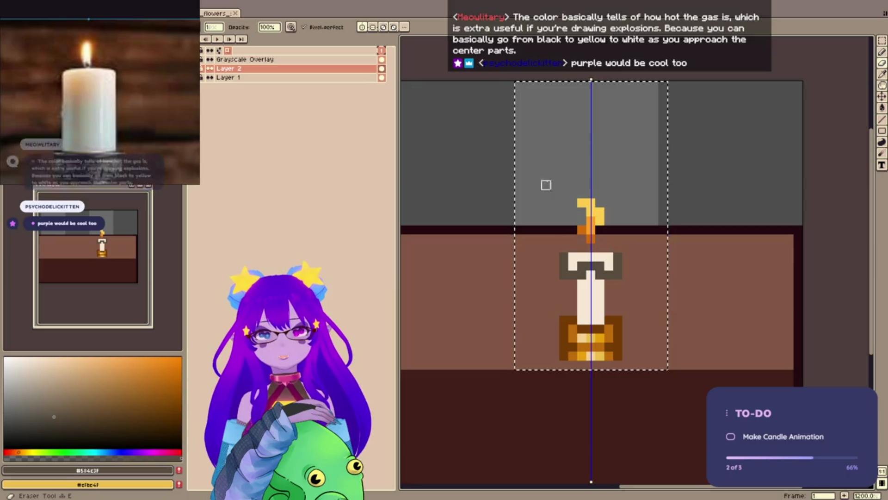
{"action": "key", "text": "ctrl+s"}
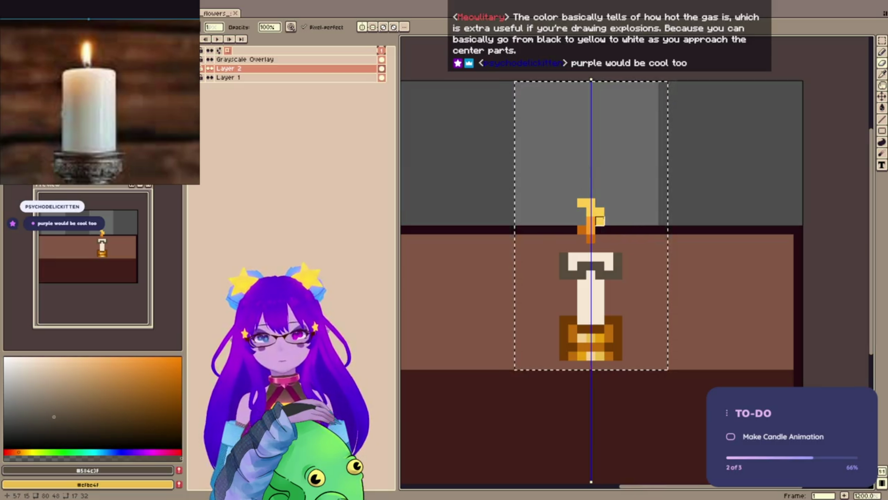
{"action": "scroll", "coordinate": [601, 221], "scroll_direction": "down", "scroll_amount": 3}
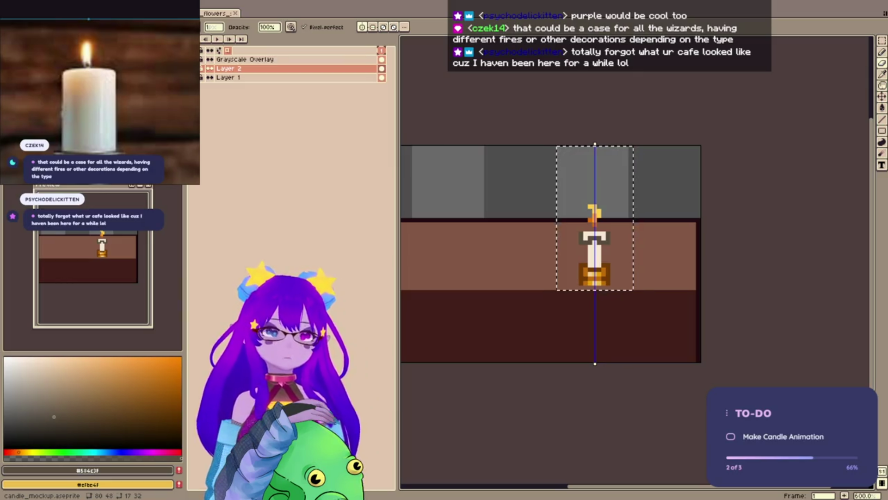
{"action": "scroll", "coordinate": [598, 232], "scroll_direction": "up", "scroll_amount": 4}
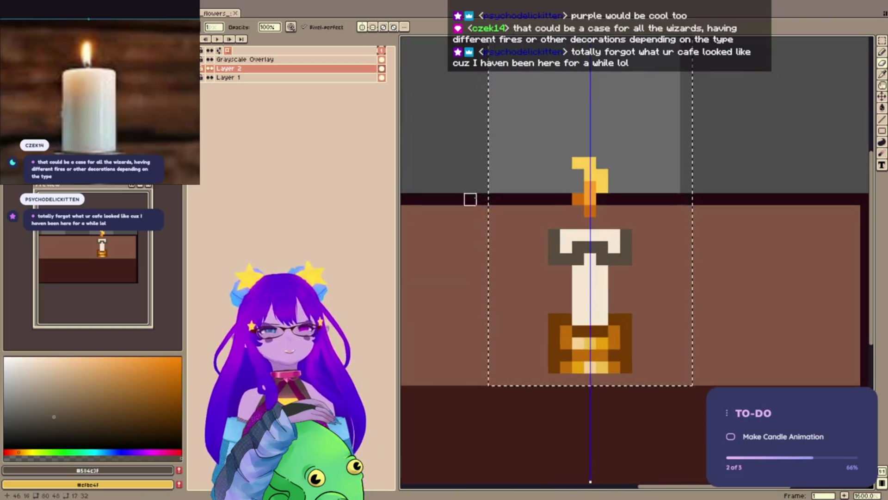
- Erase the dark cap edges, fill the upper wax band cream, and turn off symmetry
{"action": "mouse_move", "coordinate": [554, 234]}
{"action": "left_mouse_down"}
{"action": "mouse_move", "coordinate": [554, 260]}
{"action": "mouse_move", "coordinate": [566, 233]}
{"action": "left_mouse_up"}
{"action": "left_click", "coordinate": [590, 272], "text": "alt"}
{"action": "key", "text": "g"}
{"action": "left_click", "coordinate": [590, 271]}
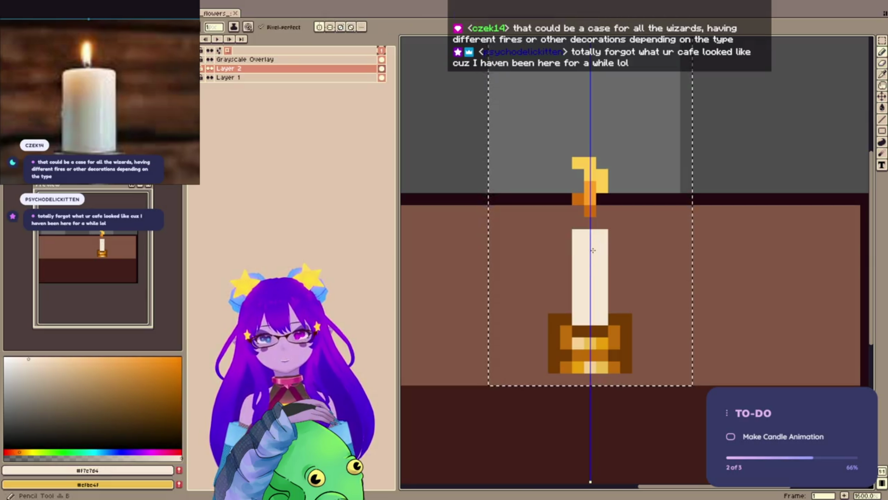
{"action": "left_click", "coordinate": [330, 27]}
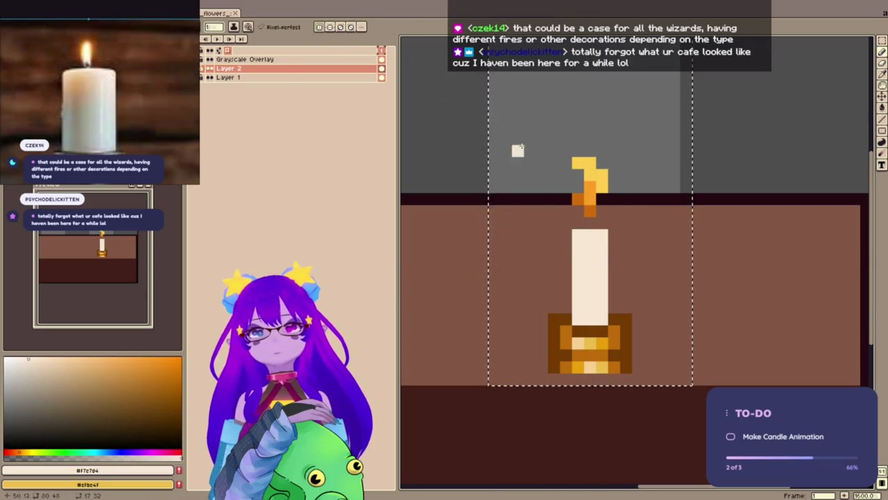
- Paint a darker tan shading column down the candle's right side and save
{"action": "left_click", "coordinate": [17, 451]}
{"action": "left_click_drag", "start_coordinate": [599, 234], "coordinate": [602, 320]}
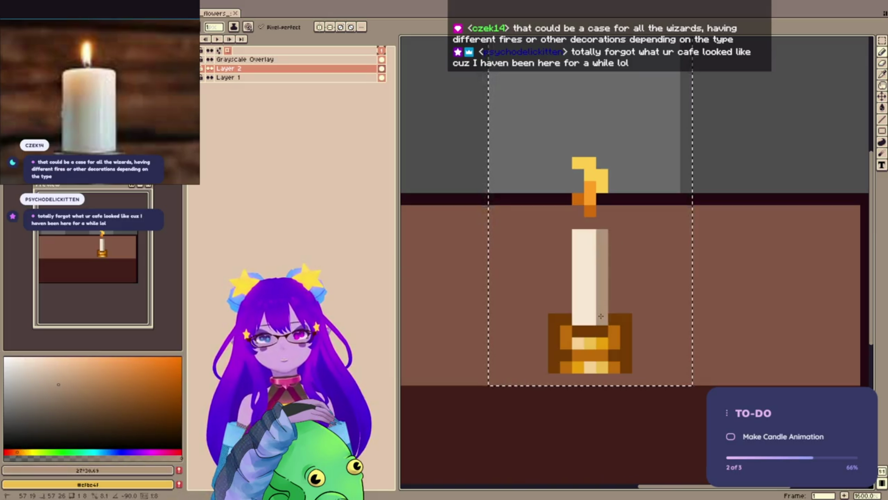
{"action": "right_click", "coordinate": [591, 240]}
{"action": "left_click", "coordinate": [590, 318]}
{"action": "left_click", "coordinate": [599, 232], "text": "alt"}
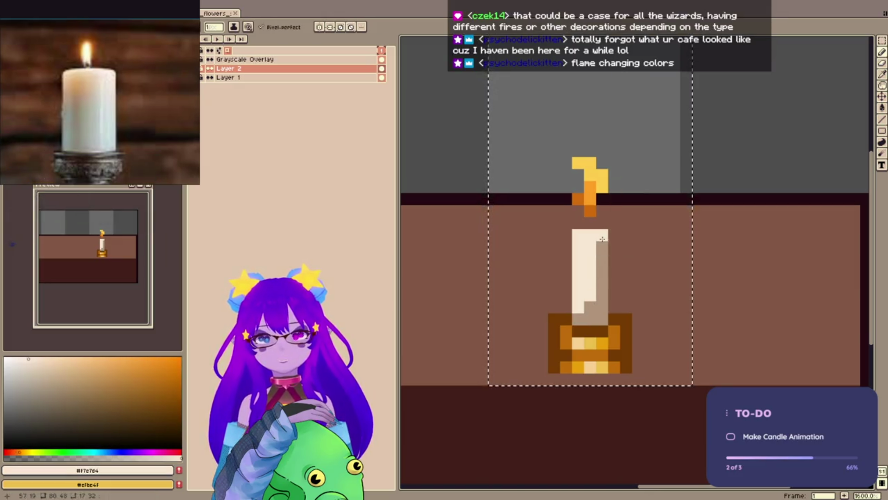
{"action": "key", "text": "ctrl"}
{"action": "key", "text": "ctrl+z"}
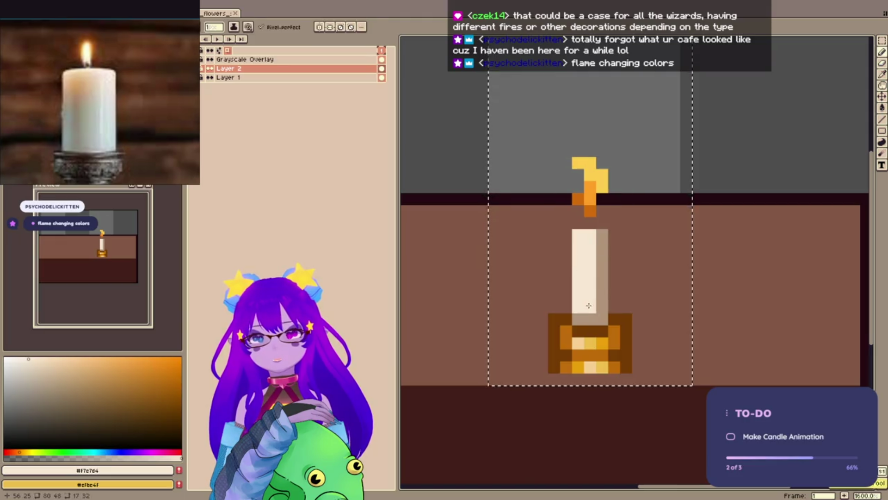
{"action": "key", "text": "ctrl+s"}
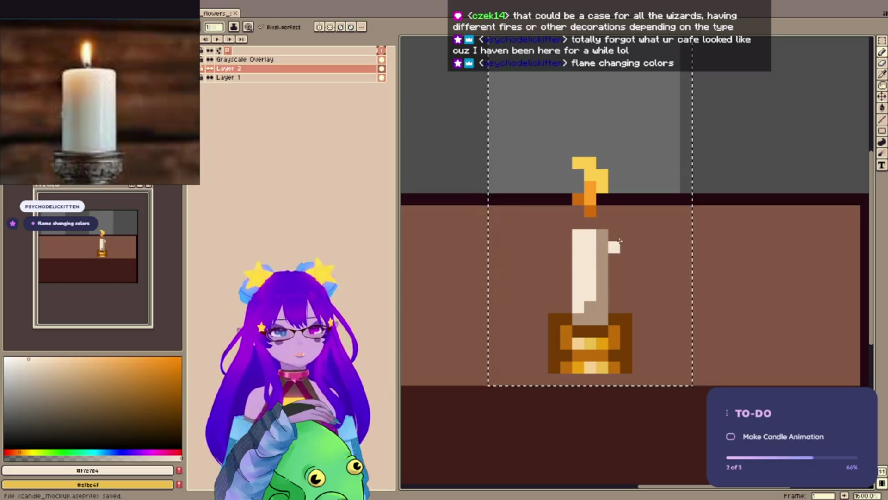
- Zoom out and pan the canvas to reframe the scene
{"action": "scroll", "coordinate": [615, 242], "scroll_direction": "down", "scroll_amount": 5}
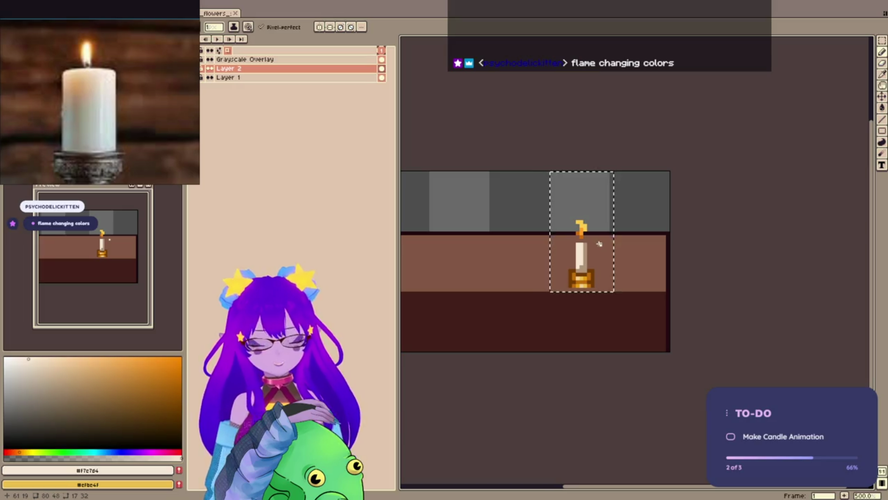
{"action": "key", "text": "v"}
{"action": "key", "text": "h"}
{"action": "mouse_move", "coordinate": [501, 282]}
{"action": "left_mouse_down"}
{"action": "mouse_move", "coordinate": [559, 280]}
{"action": "mouse_move", "coordinate": [585, 256]}
{"action": "mouse_move", "coordinate": [617, 254]}
{"action": "left_mouse_up"}
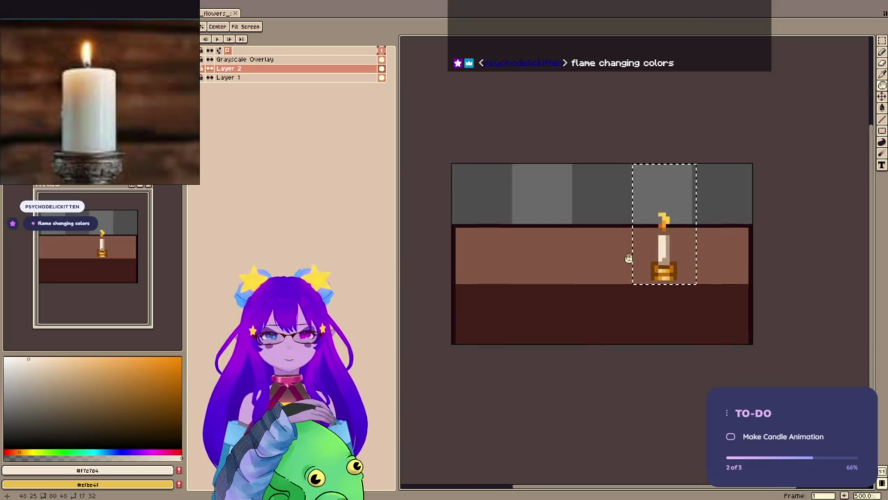
{"action": "left_click_drag", "start_coordinate": [692, 244], "coordinate": [661, 279]}
{"action": "key", "text": "v"}
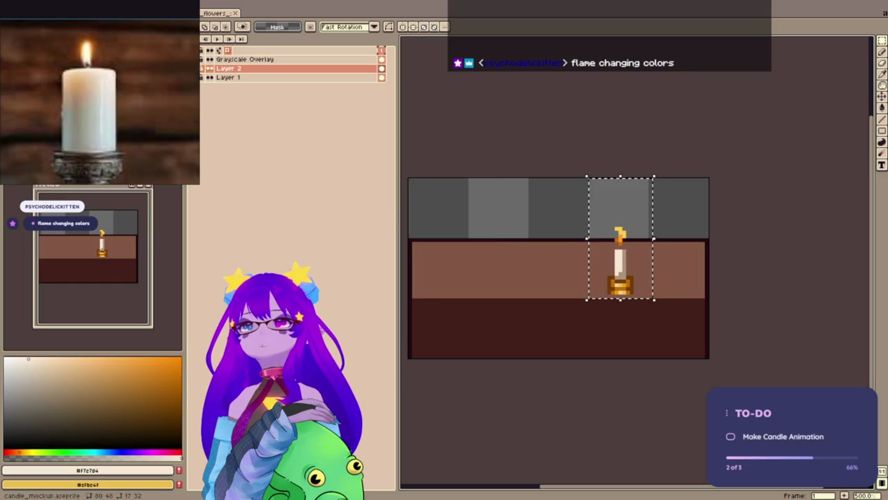
- Put the candle in its own new 17x32 sprite and save it as table_candle.aseprite
{"action": "key", "text": "ctrl+n"}
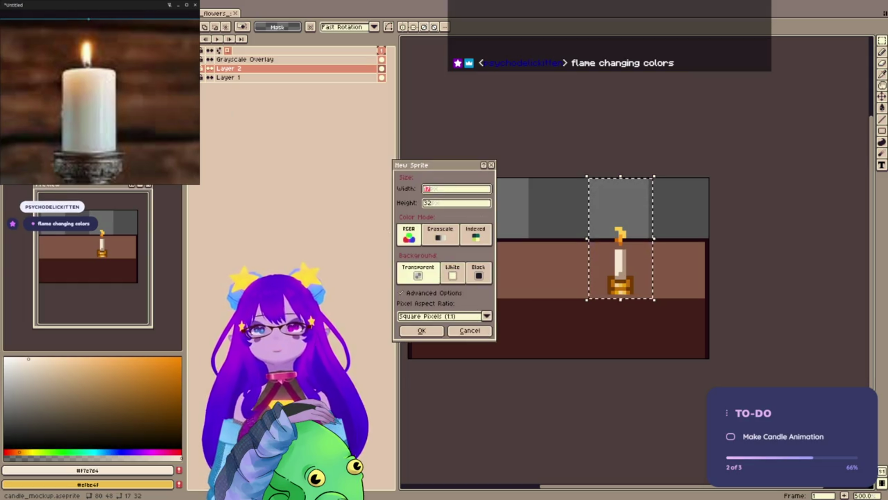
{"action": "left_click", "coordinate": [421, 330]}
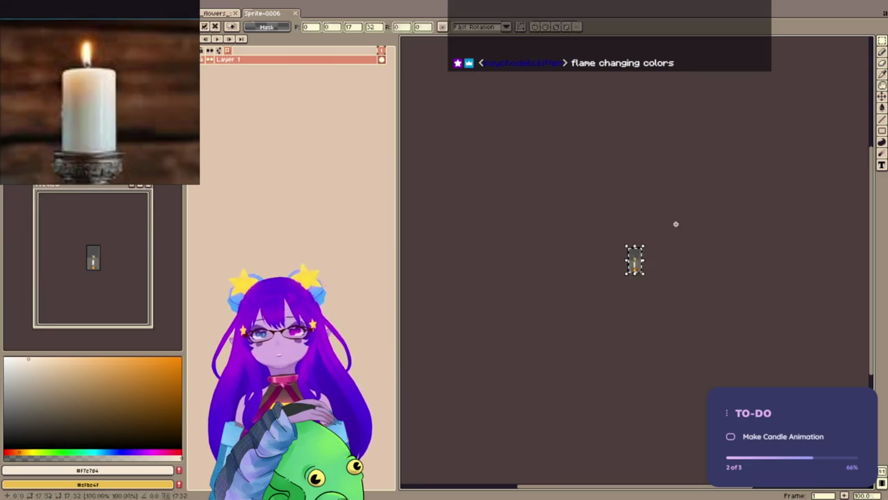
{"action": "scroll", "coordinate": [677, 222], "scroll_direction": "up", "scroll_amount": 5}
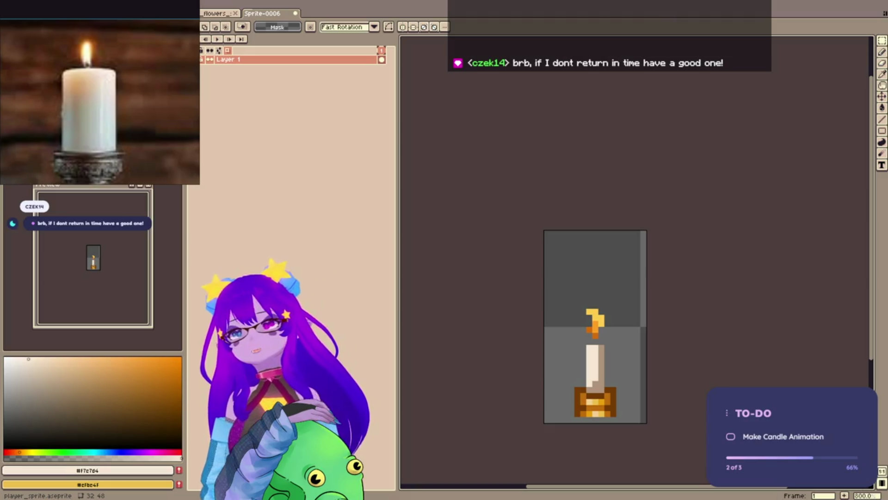
{"action": "left_click", "coordinate": [393, 256]}
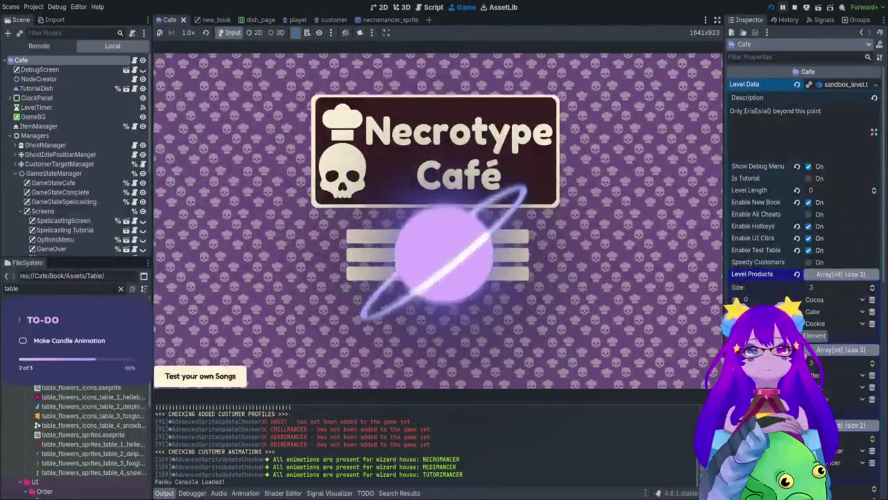
- Stop the running game and frame the four flower-topped cafe tables in the 2D viewport
{"action": "key", "text": "F8"}
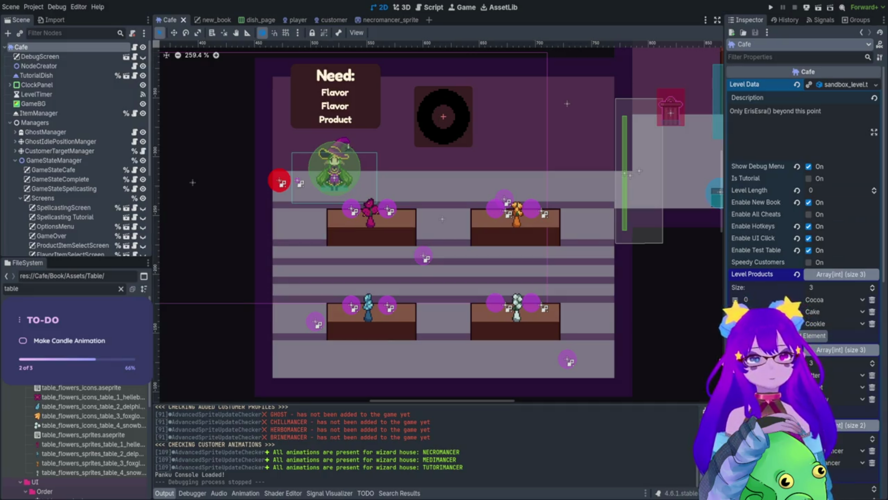
{"action": "scroll", "coordinate": [350, 322], "scroll_direction": "up", "scroll_amount": 2}
{"action": "scroll", "coordinate": [378, 316], "scroll_direction": "up", "scroll_amount": 5}
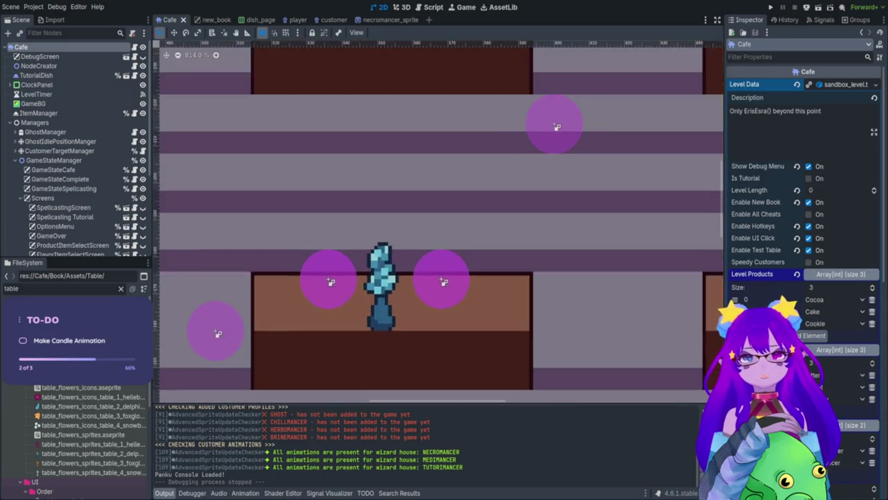
{"action": "scroll", "coordinate": [390, 227], "scroll_direction": "down", "scroll_amount": 4}
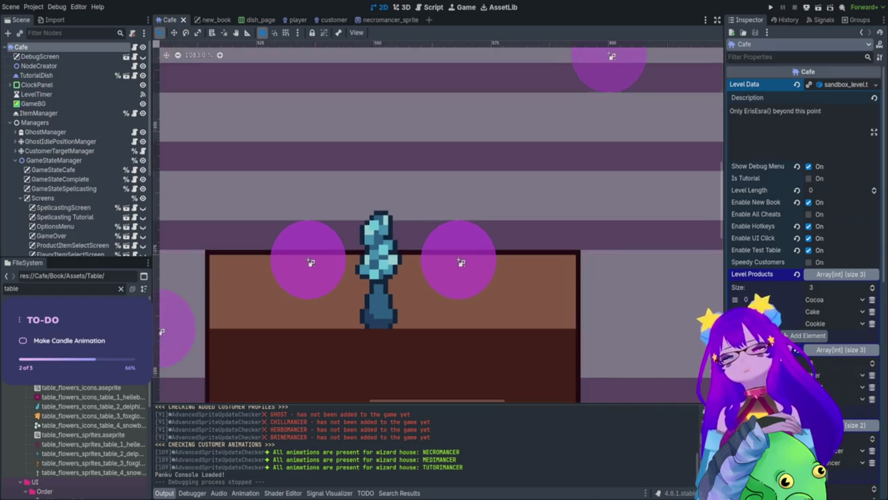
{"action": "scroll", "coordinate": [389, 228], "scroll_direction": "right", "scroll_amount": 5}
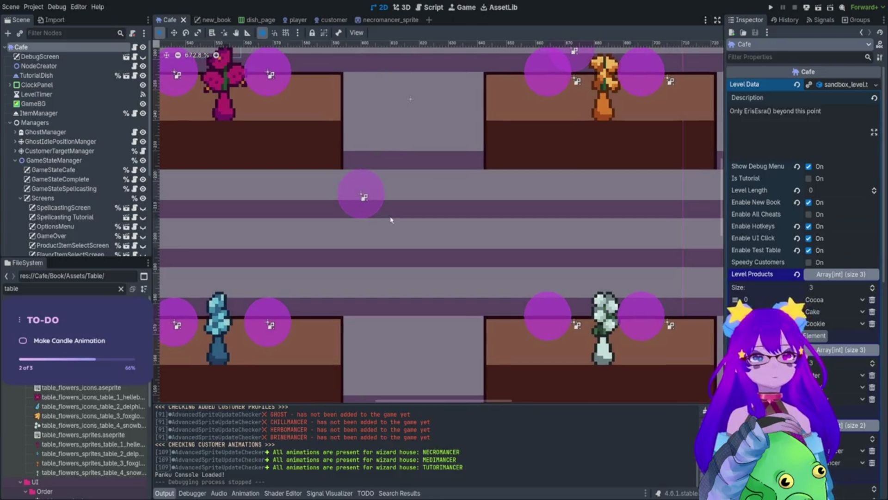
{"action": "scroll", "coordinate": [391, 220], "scroll_direction": "down", "scroll_amount": 3}
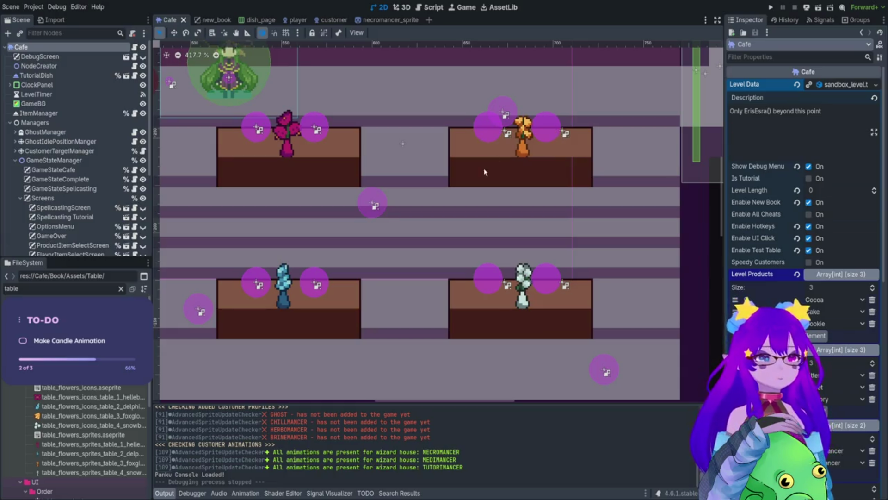
{"action": "scroll", "coordinate": [485, 172], "scroll_direction": "up", "scroll_amount": 2}
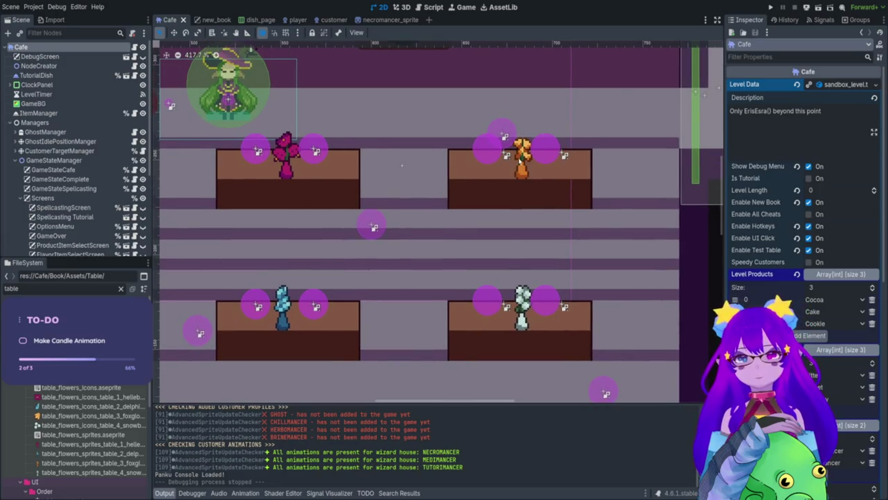
{"action": "scroll", "coordinate": [274, 174], "scroll_direction": "left", "scroll_amount": 2}
{"action": "scroll", "coordinate": [274, 174], "scroll_direction": "up", "scroll_amount": 1}
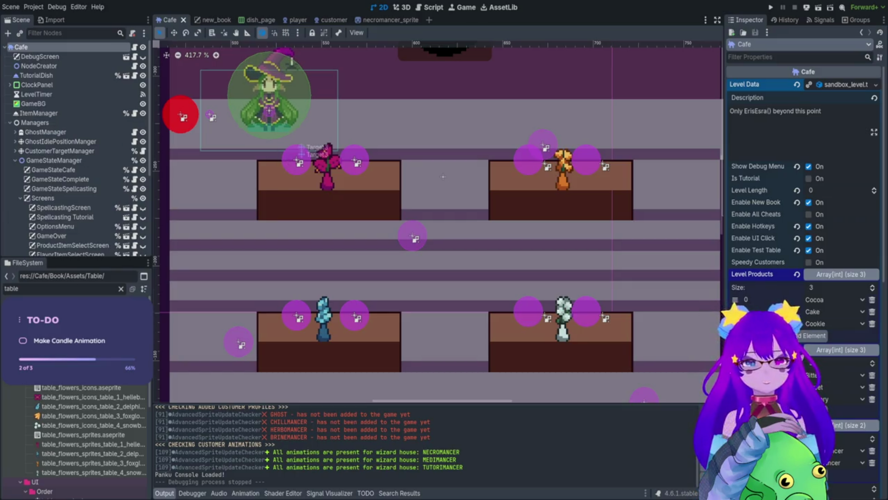
- Filter the FileSystem for 'candle' and drop table_candle.png onto the lower-right table
{"action": "double_click", "coordinate": [46, 288]}
{"action": "type", "text": "candle"}
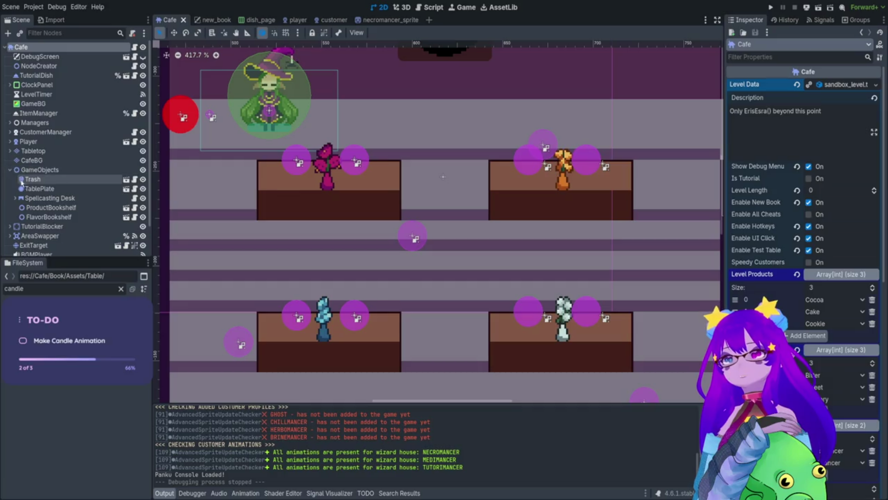
{"action": "left_click", "coordinate": [43, 171]}
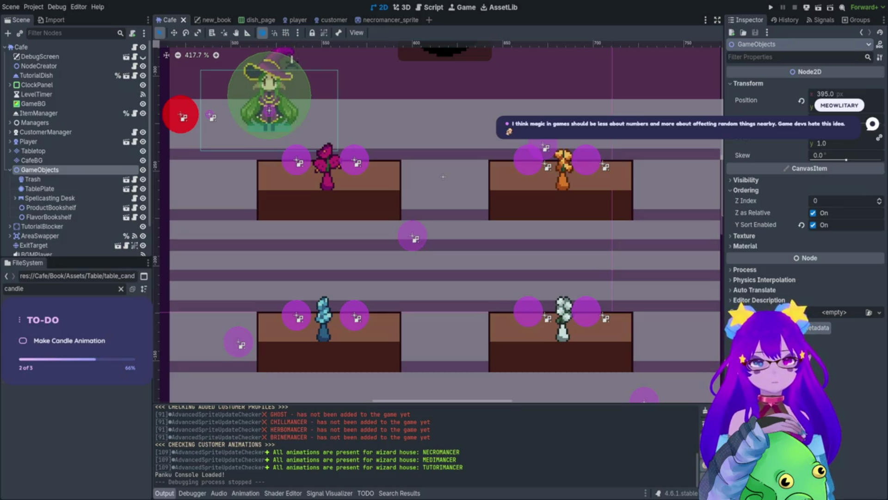
{"action": "mouse_move", "coordinate": [694, 324]}
{"action": "left_mouse_down"}
{"action": "mouse_move", "coordinate": [676, 315]}
{"action": "mouse_move", "coordinate": [583, 313]}
{"action": "left_mouse_up"}
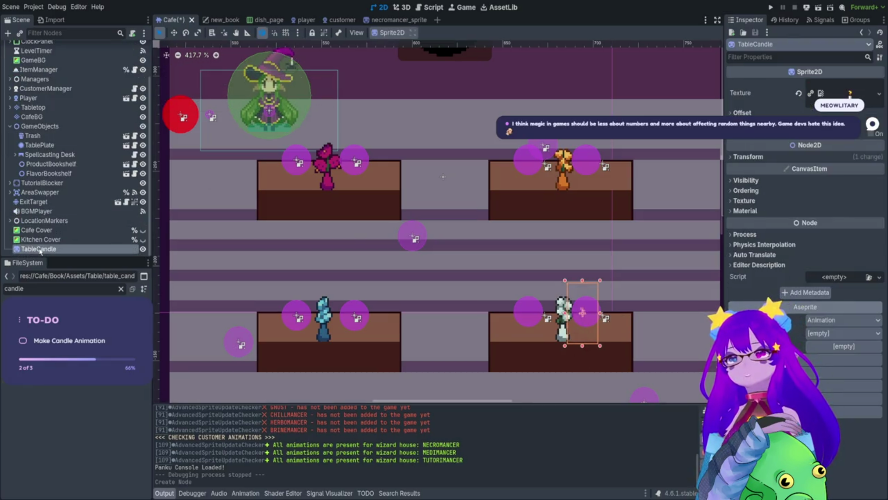
- Reparent TableCandle under the Tabletop node alongside the flower children
{"action": "left_click_drag", "start_coordinate": [40, 251], "coordinate": [29, 105]}
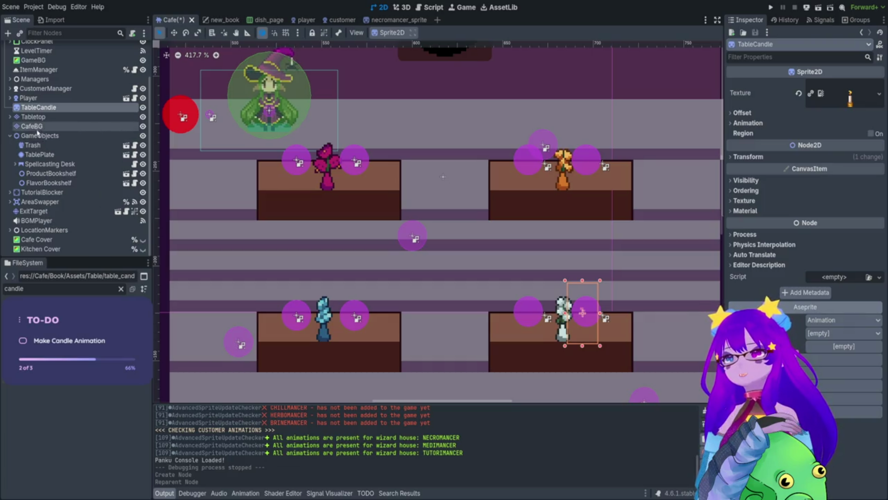
{"action": "left_click", "coordinate": [9, 117]}
{"action": "mouse_move", "coordinate": [38, 107]}
{"action": "left_mouse_down"}
{"action": "mouse_move", "coordinate": [71, 124]}
{"action": "mouse_move", "coordinate": [56, 120]}
{"action": "left_mouse_up"}
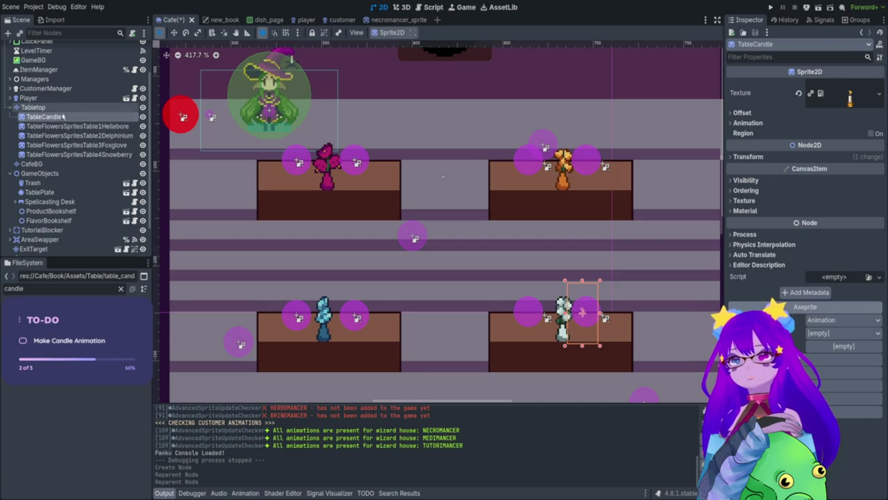
- Turn on Y Sort Enabled for TableCandle and nudge it to about (341, 257)
{"action": "left_click", "coordinate": [29, 127]}
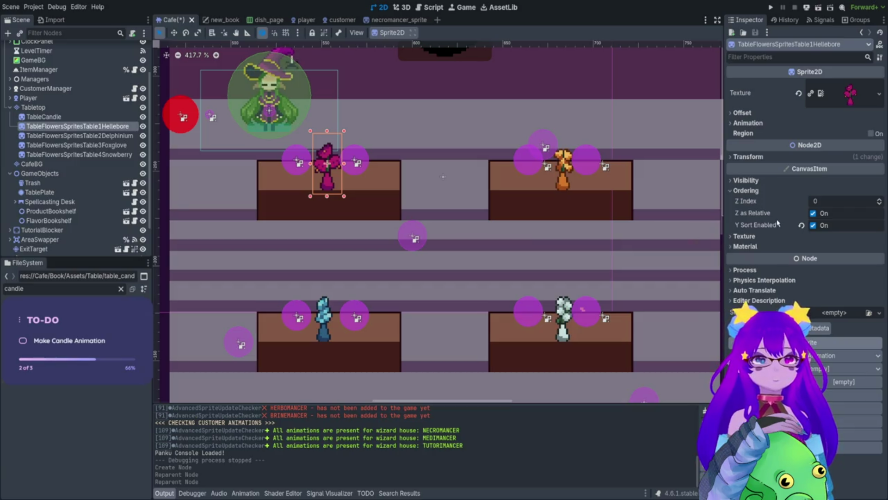
{"action": "left_click", "coordinate": [44, 117]}
{"action": "left_click", "coordinate": [749, 181]}
{"action": "left_click", "coordinate": [751, 181]}
{"action": "left_click", "coordinate": [747, 191]}
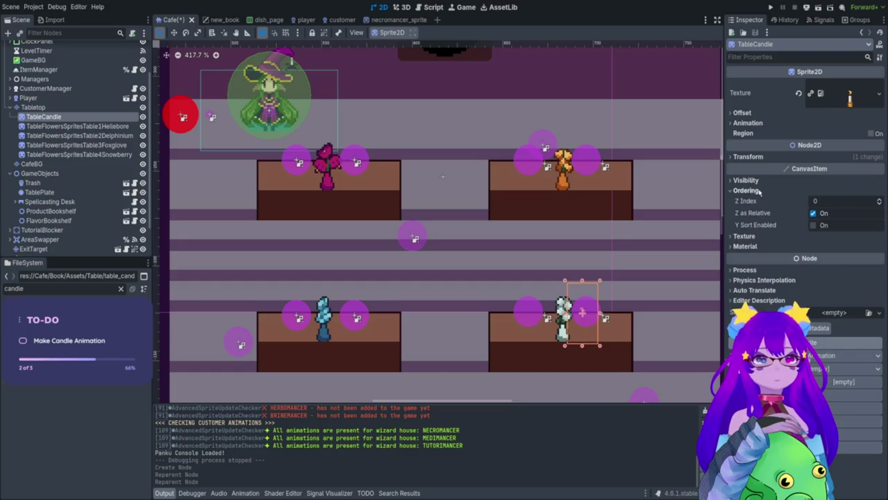
{"action": "left_click", "coordinate": [813, 225]}
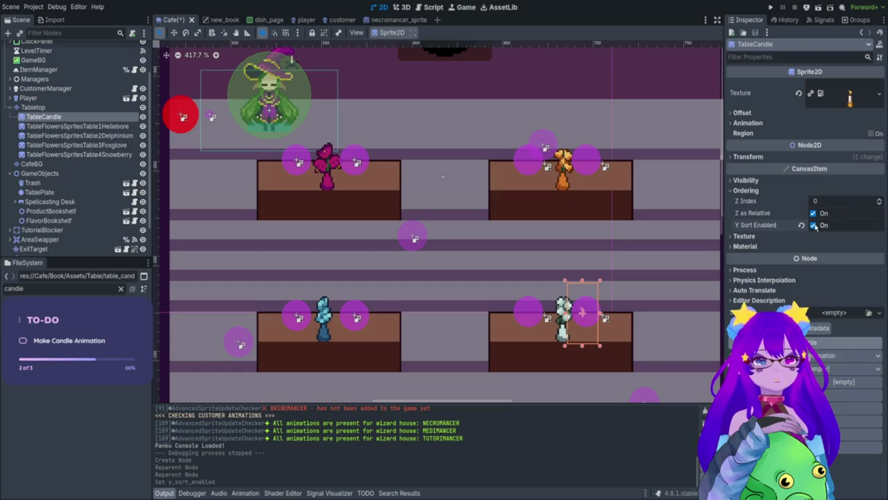
{"action": "mouse_move", "coordinate": [582, 322]}
{"action": "left_mouse_down"}
{"action": "mouse_move", "coordinate": [612, 255]}
{"action": "mouse_move", "coordinate": [573, 319]}
{"action": "mouse_move", "coordinate": [586, 313]}
{"action": "mouse_move", "coordinate": [584, 322]}
{"action": "left_mouse_up"}
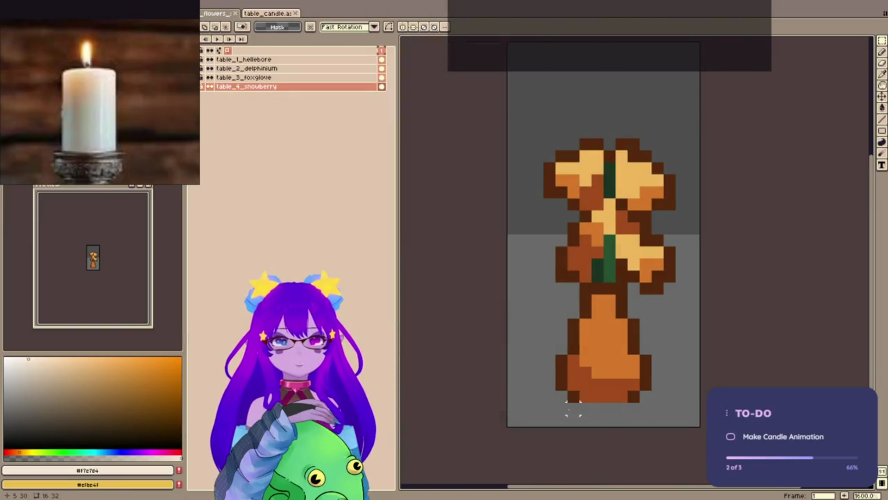
- In table_candle, raise the selected candle one pixel and save the file
{"action": "left_click_drag", "start_coordinate": [566, 402], "coordinate": [682, 430]}
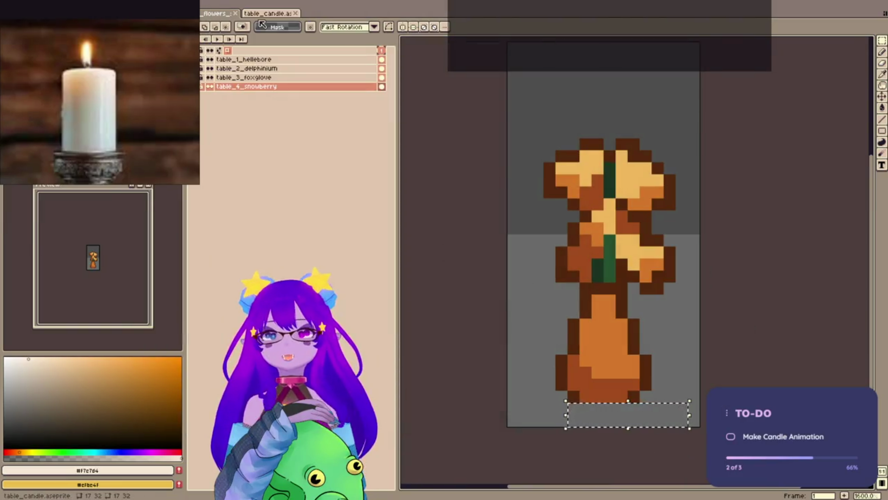
{"action": "left_click", "coordinate": [258, 14]}
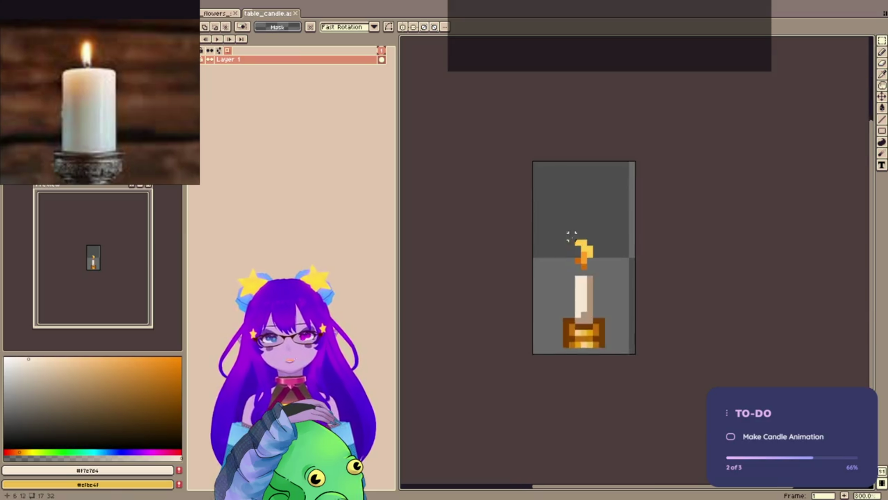
{"action": "scroll", "coordinate": [571, 235], "scroll_direction": "up", "scroll_amount": 1}
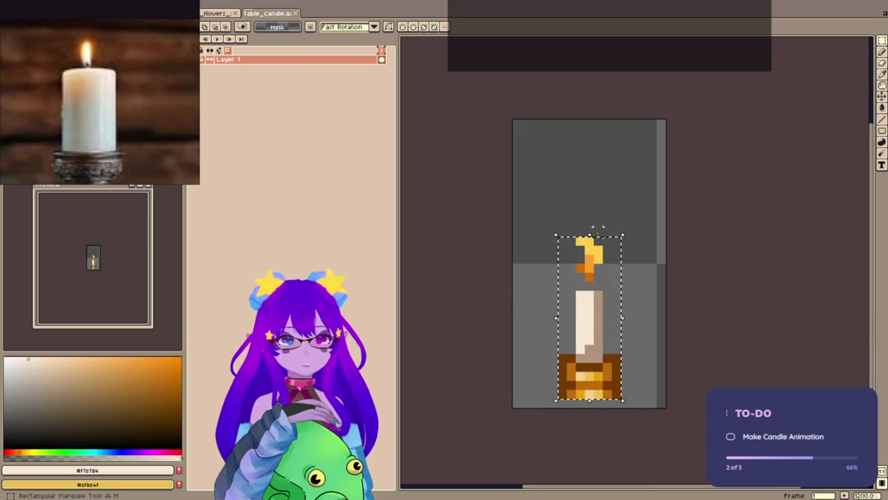
{"action": "key", "text": "Up"}
{"action": "left_click", "coordinate": [544, 177]}
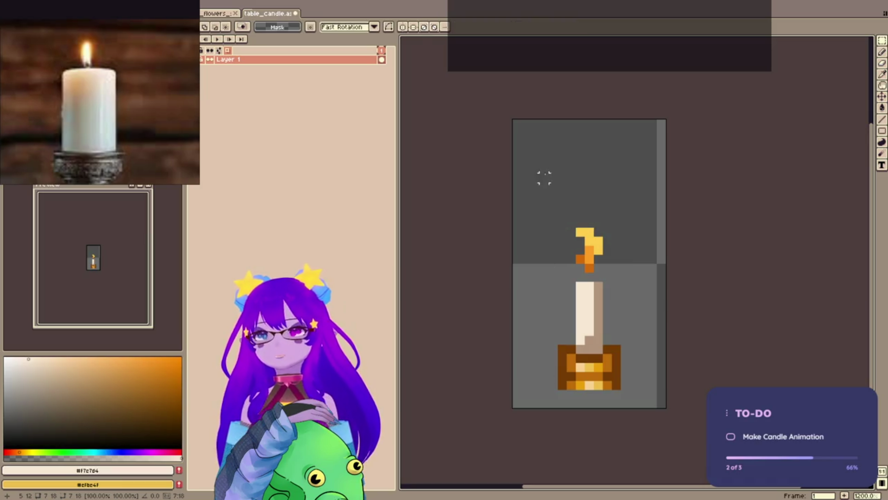
{"action": "key", "text": "ctrl+s"}
- Raise the candle one more pixel and save table_candle.aseprite again without exporting
{"action": "mouse_move", "coordinate": [540, 198]}
{"action": "left_mouse_down"}
{"action": "mouse_move", "coordinate": [674, 436]}
{"action": "mouse_move", "coordinate": [670, 427]}
{"action": "left_mouse_up"}
{"action": "key", "text": "Up"}
{"action": "left_click", "coordinate": [660, 420]}
{"action": "key", "text": "ctrl+s"}
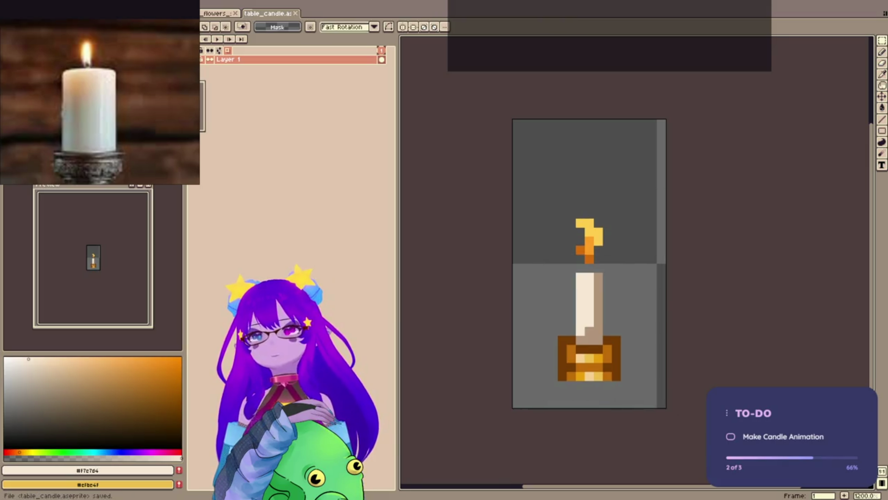
{"action": "key", "text": "ctrl+alt+shift+s"}
{"action": "left_click", "coordinate": [499, 316]}
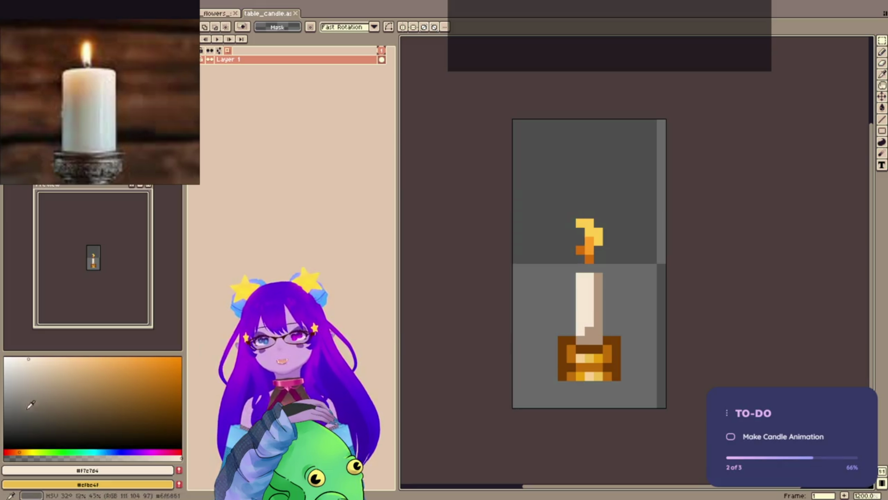
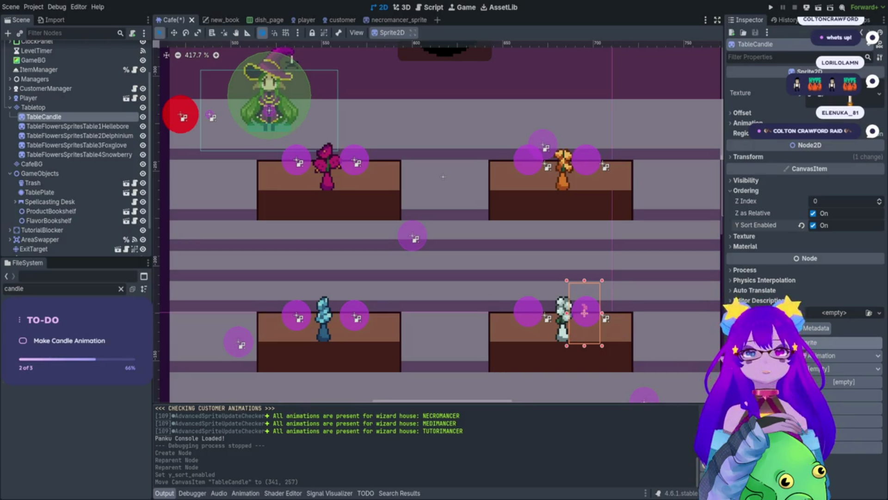
- Save the Cafe scene with Ctrl+S
{"action": "key", "text": "ctrl+s"}
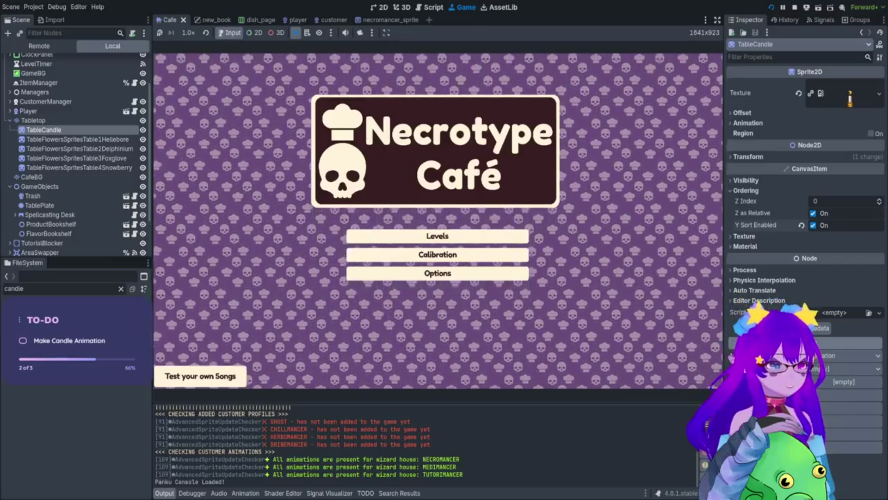
- Load the café level from the main menu and walk the witch left
{"action": "key", "text": "Return"}
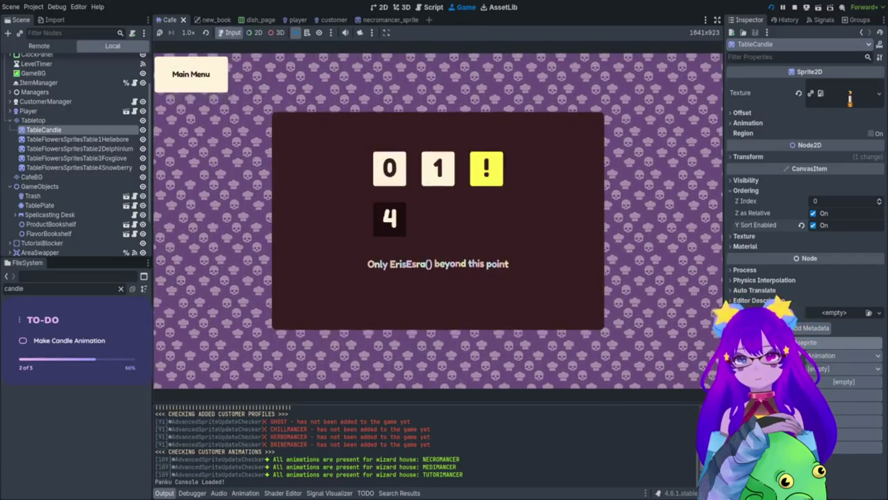
{"action": "key", "text": "Return"}
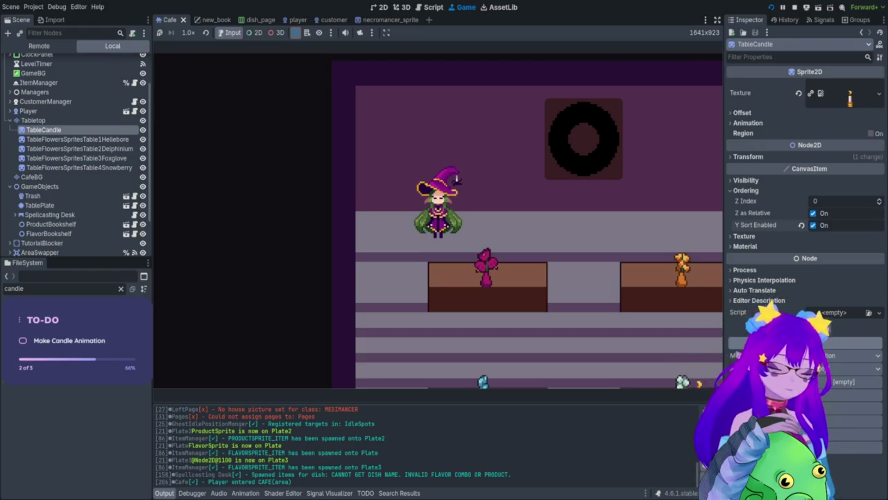
{"action": "key", "text": "Left"}
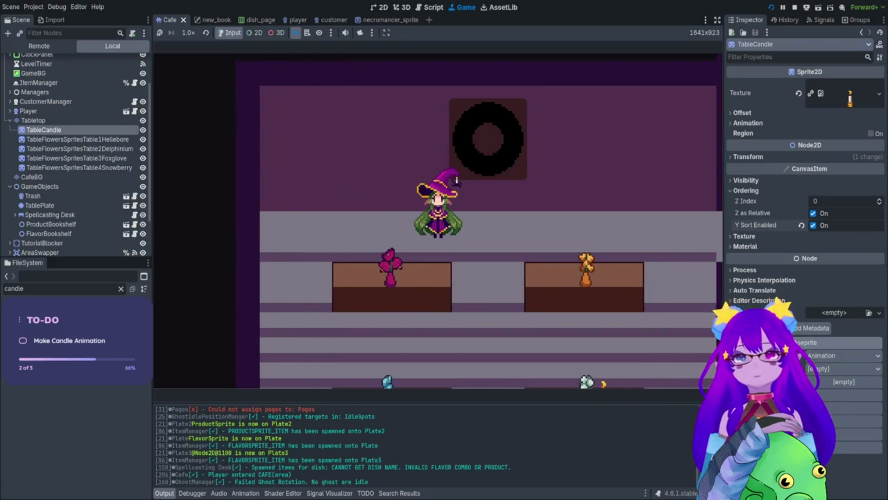
- Spawn a customer by running Cheats.spawn_customer() in the debug console
{"action": "key", "text": "grave"}
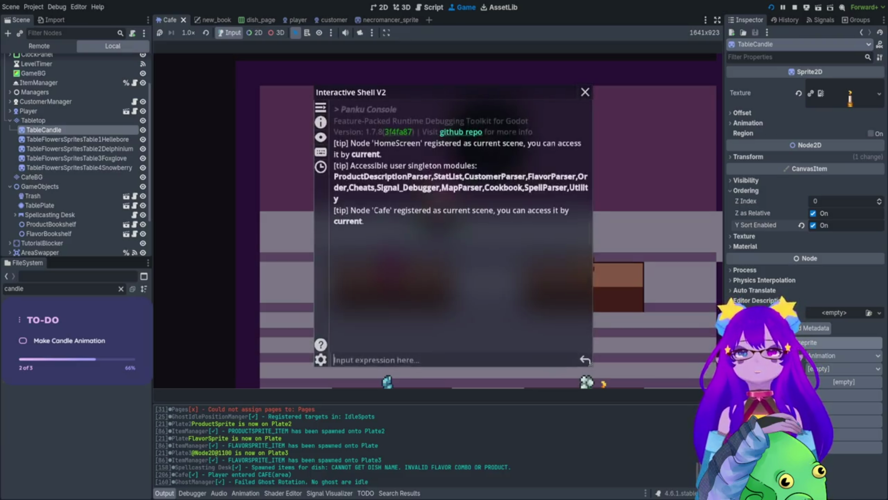
{"action": "type", "text": "spawn"}
{"action": "key", "text": "Down"}
{"action": "key", "text": "Down"}
{"action": "key", "text": "Down"}
{"action": "key", "text": "Down"}
{"action": "key", "text": "Return"}
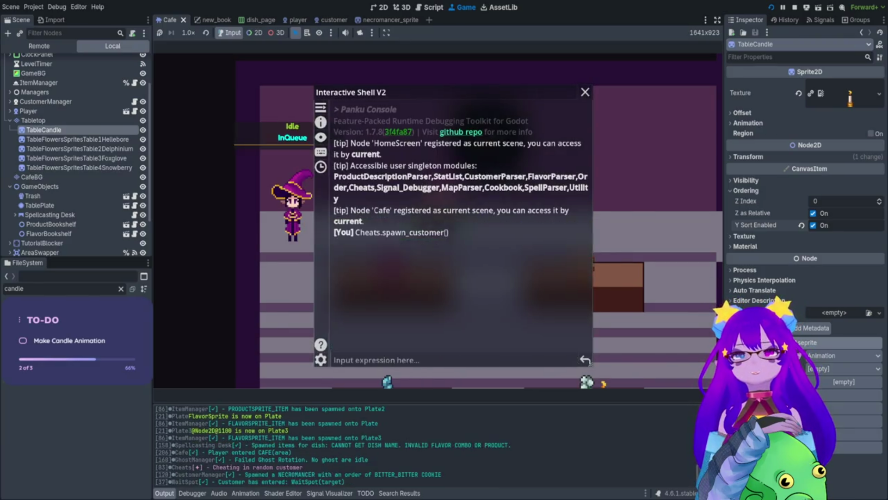
{"action": "key", "text": "grave"}
{"action": "key", "text": "Left"}
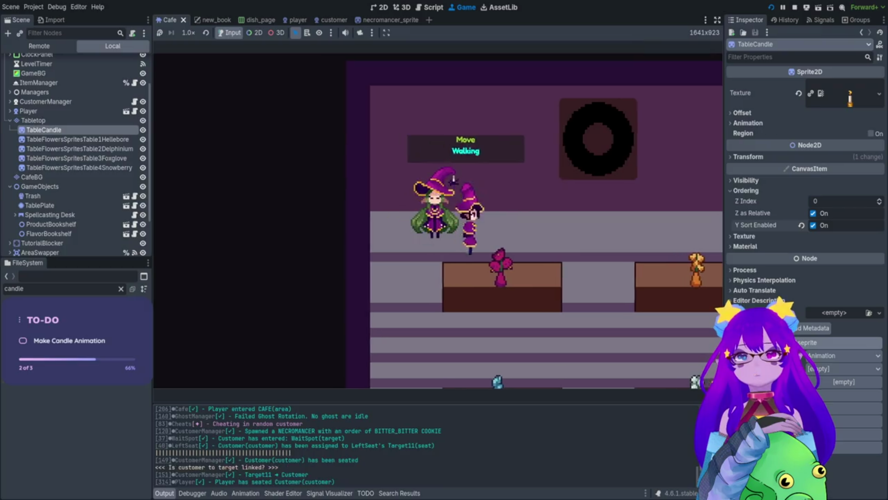
- Walk the witch to the seated customer and take her order
{"action": "key", "text": "Right"}
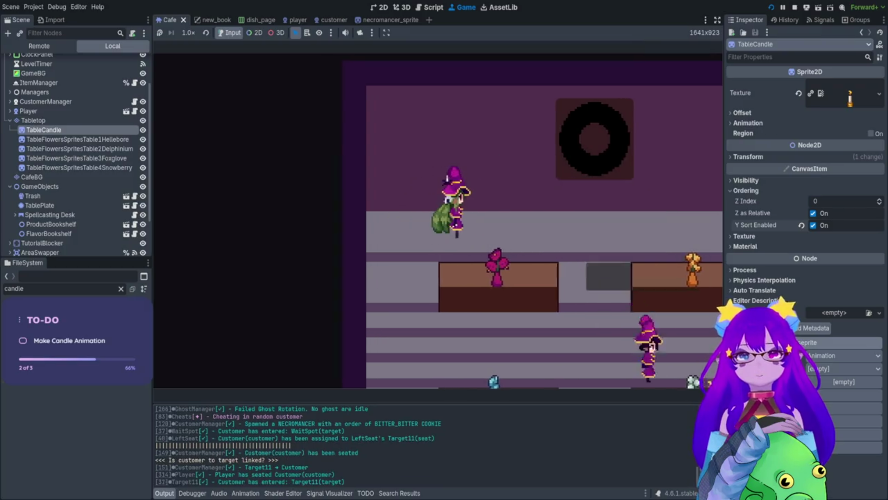
{"action": "key", "text": "Down"}
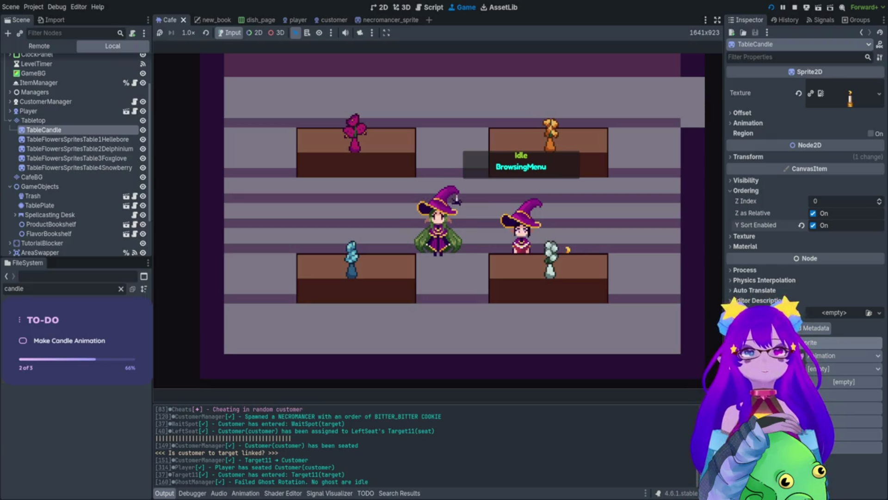
{"action": "key", "text": "Right"}
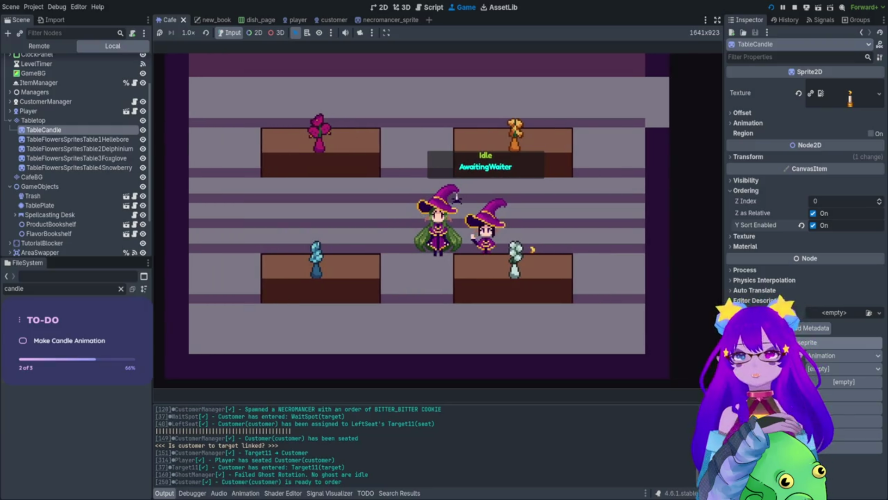
{"action": "key", "text": "Right"}
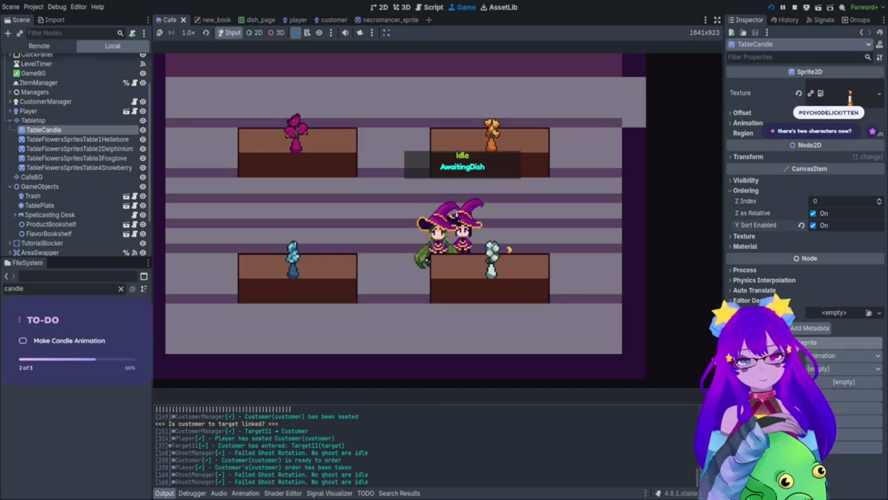
- Walk the witch around the café and open the Orders book
{"action": "key", "text": "w"}
{"action": "key", "text": "a"}
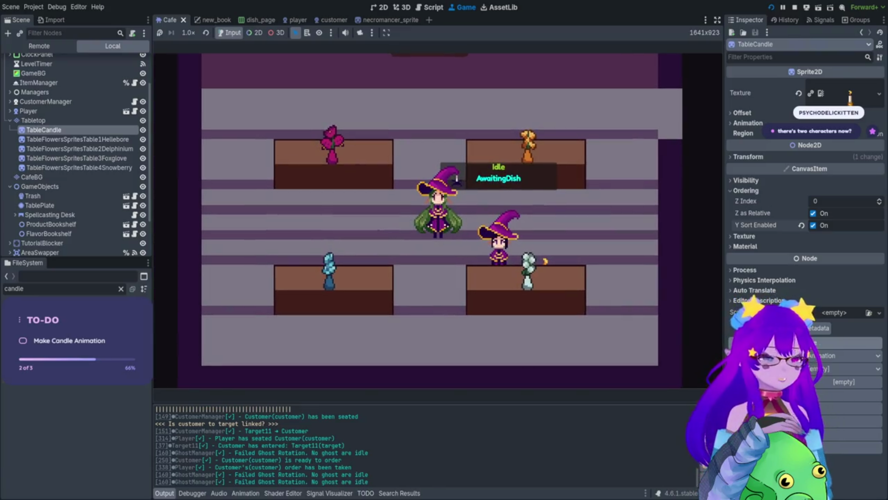
{"action": "key", "text": "s"}
{"action": "key", "text": "d"}
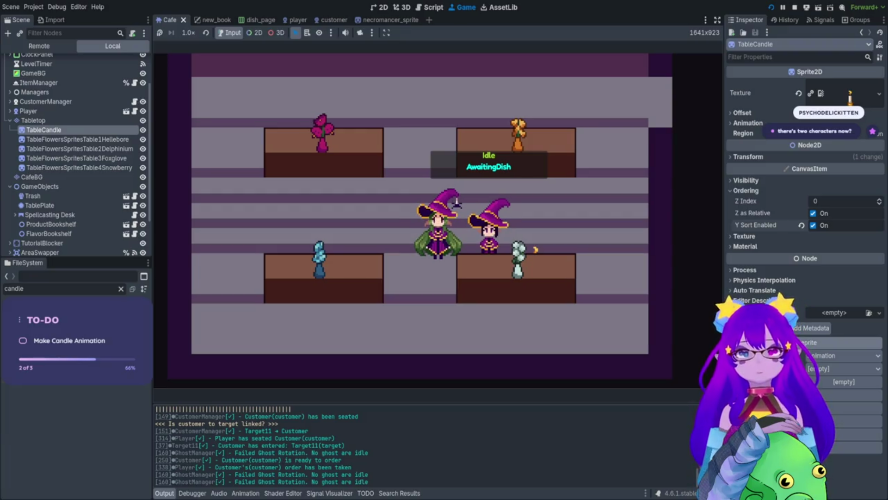
{"action": "key", "text": "a"}
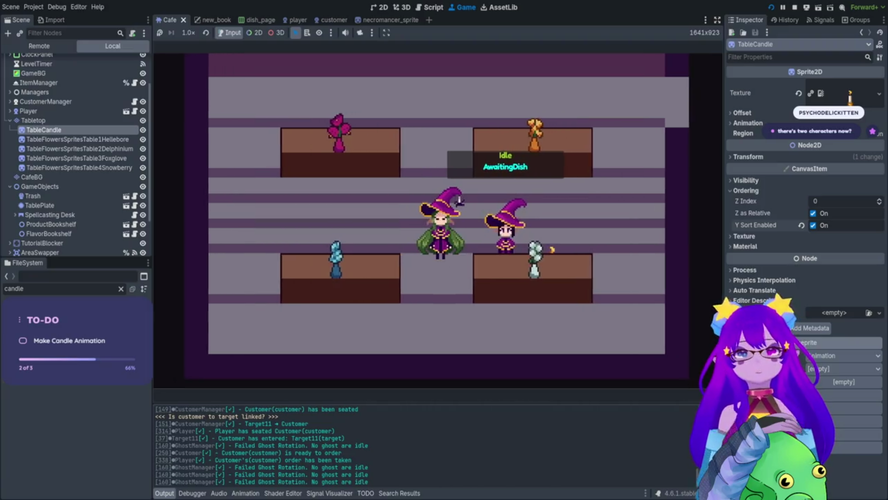
{"action": "key", "text": "Tab"}
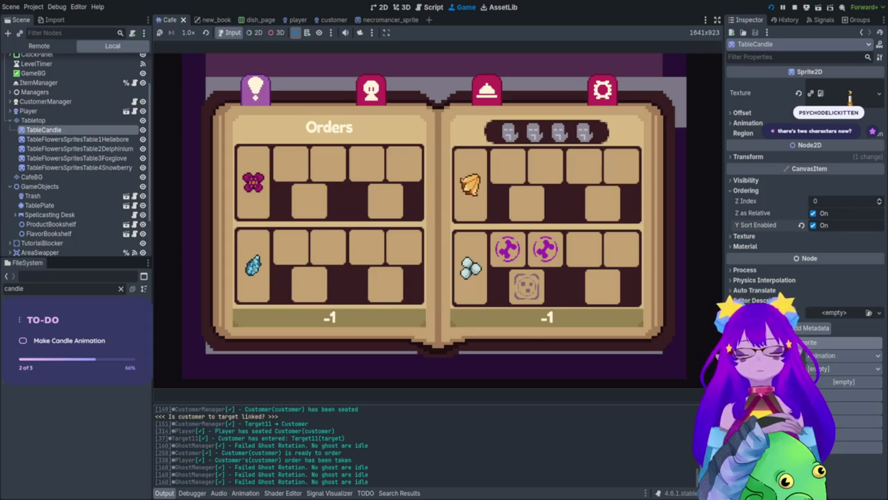
- Browse the Necromancer and Medimancer pages, then reopen and close the Orders book
{"action": "key", "text": "e"}
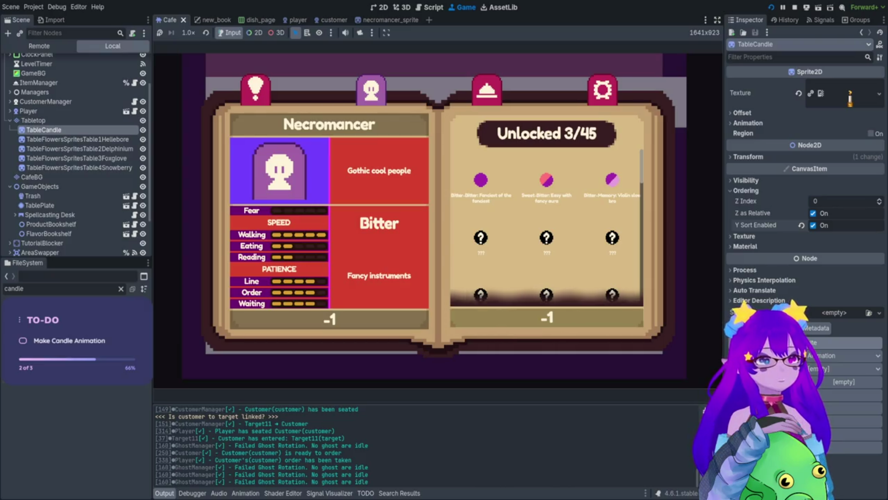
{"action": "key", "text": "d"}
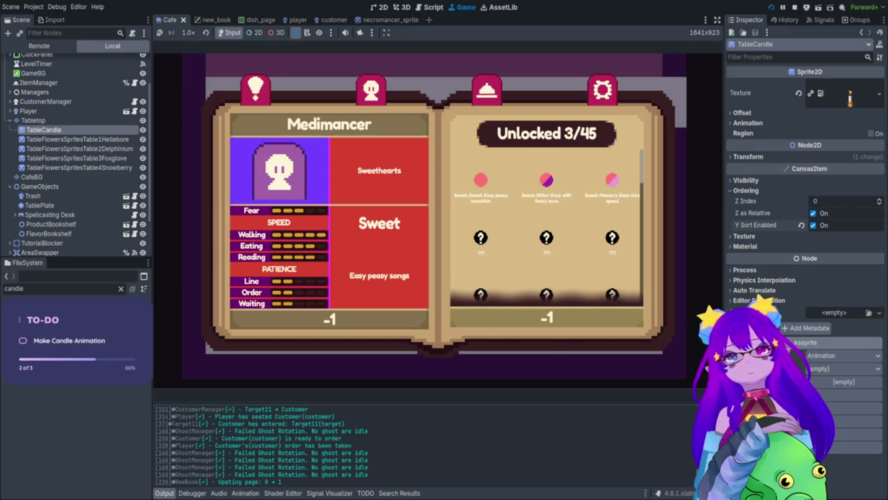
{"action": "key", "text": "Escape"}
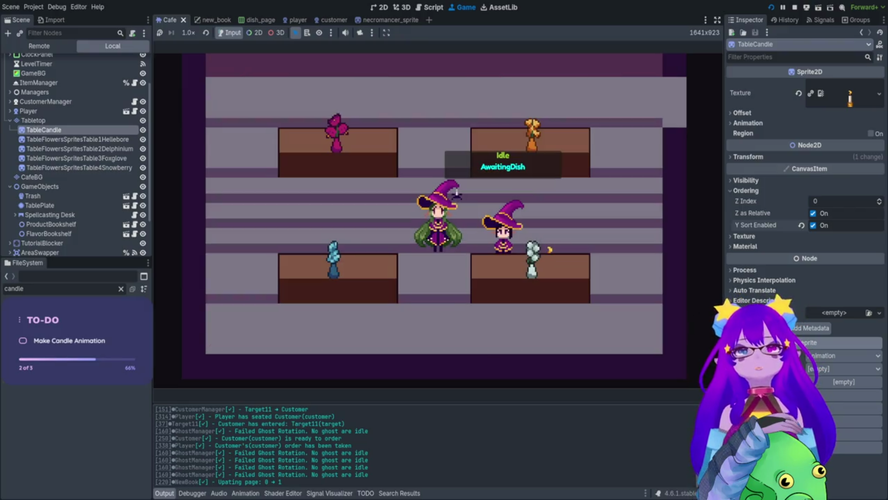
{"action": "key", "text": "Tab"}
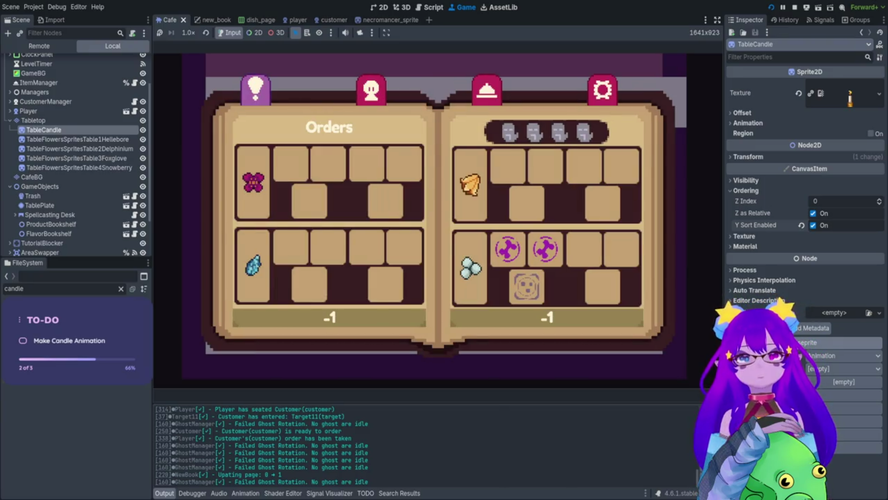
{"action": "key", "text": "Escape"}
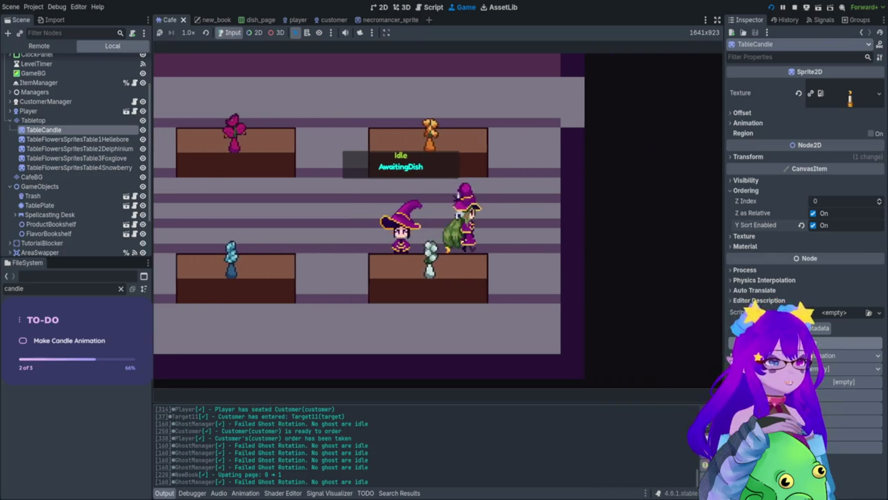
- In the kitchen, trash the old flavor, plate a fresh one and discard the plated product
{"action": "key", "text": "w"}
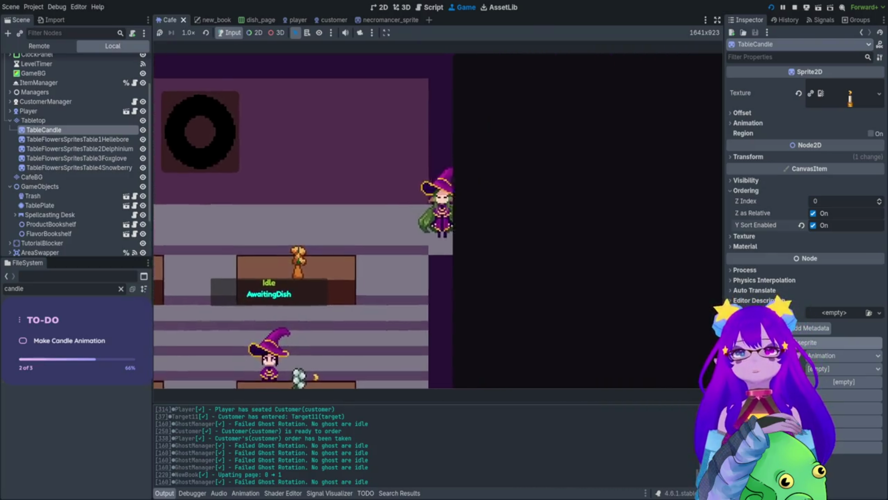
{"action": "key", "text": "d"}
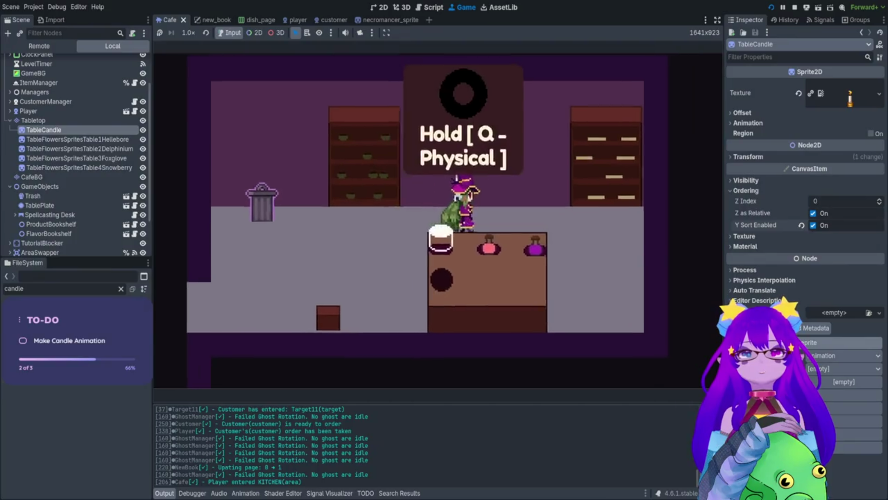
{"action": "key", "text": "a"}
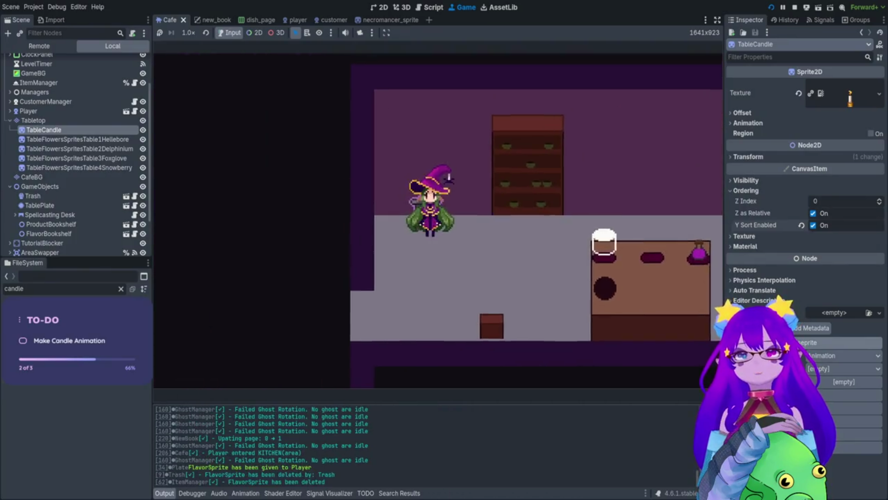
{"action": "key", "text": "e"}
{"action": "key", "text": "e"}
{"action": "key", "text": "d"}
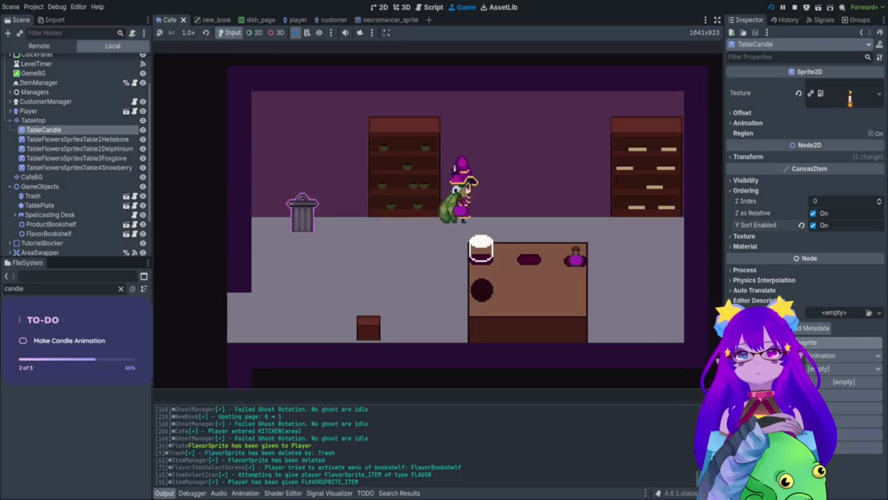
{"action": "key", "text": "e"}
{"action": "key", "text": "a"}
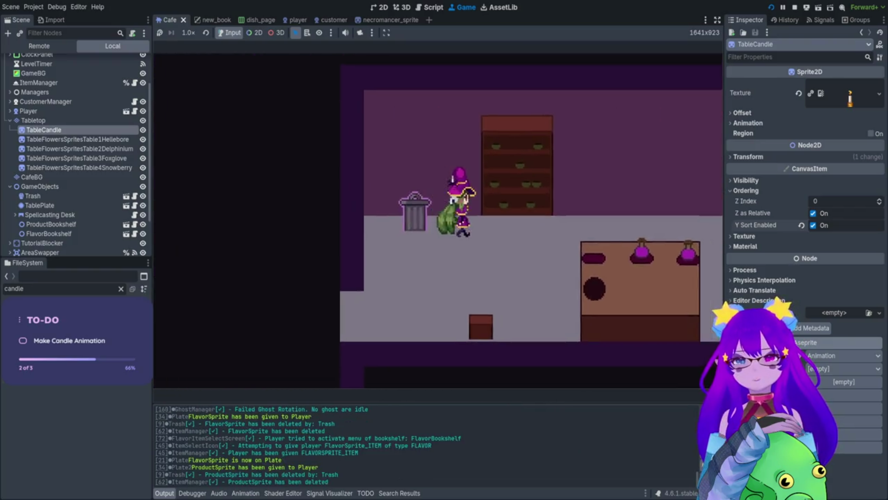
- Take the middle product from the bookshelf, plate it and start spellcasting at the counter
{"action": "key", "text": "e"}
{"action": "key", "text": "d"}
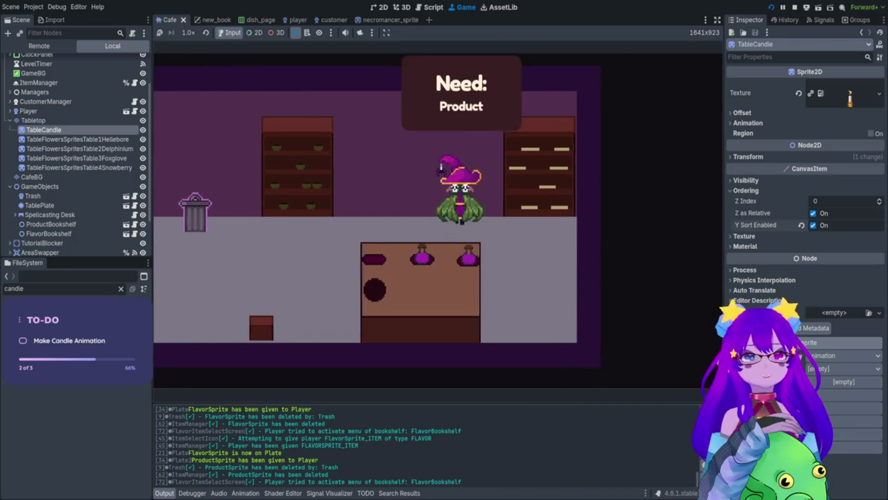
{"action": "key", "text": "e"}
{"action": "key", "text": "d"}
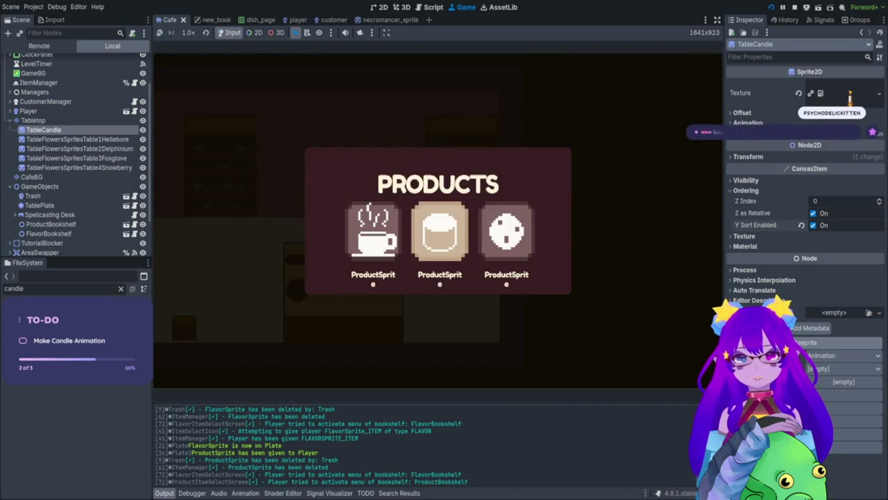
{"action": "key", "text": "e"}
{"action": "key", "text": "a"}
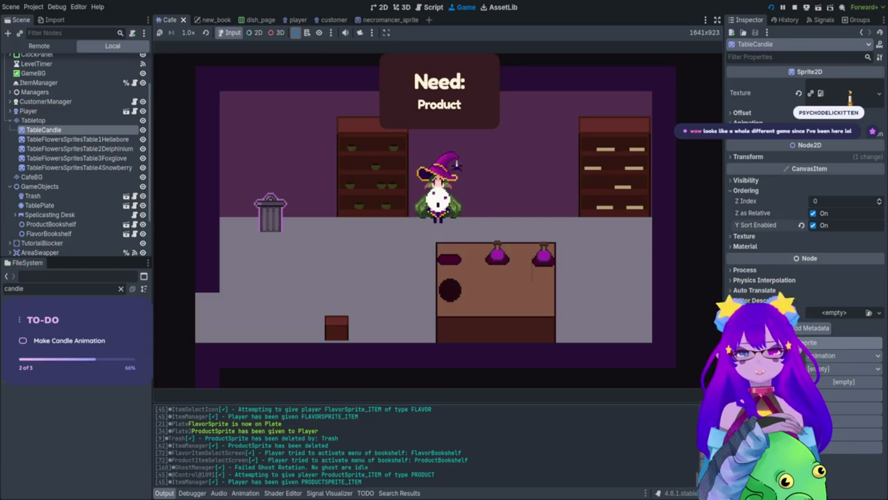
{"action": "key", "text": "s"}
{"action": "key", "text": "d"}
{"action": "key", "text": "e"}
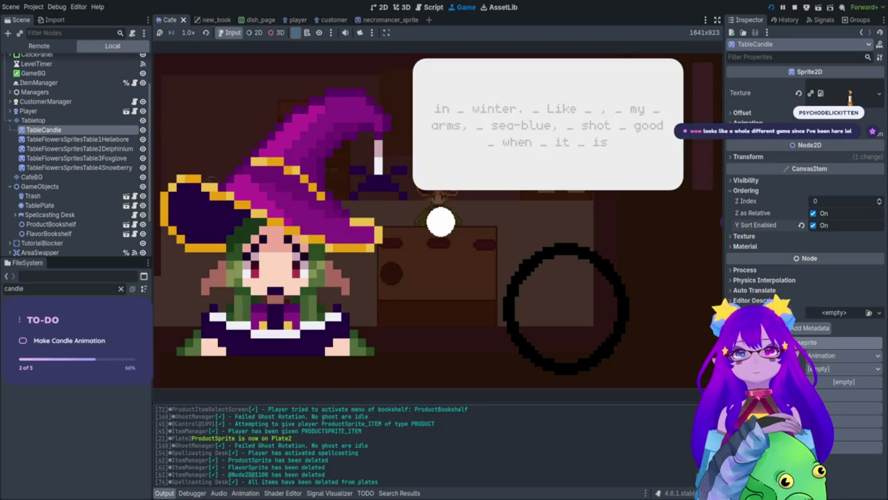
- Play the spell notes for 'in winter. Like,' as they reach the target
{"action": "key", "text": "i"}
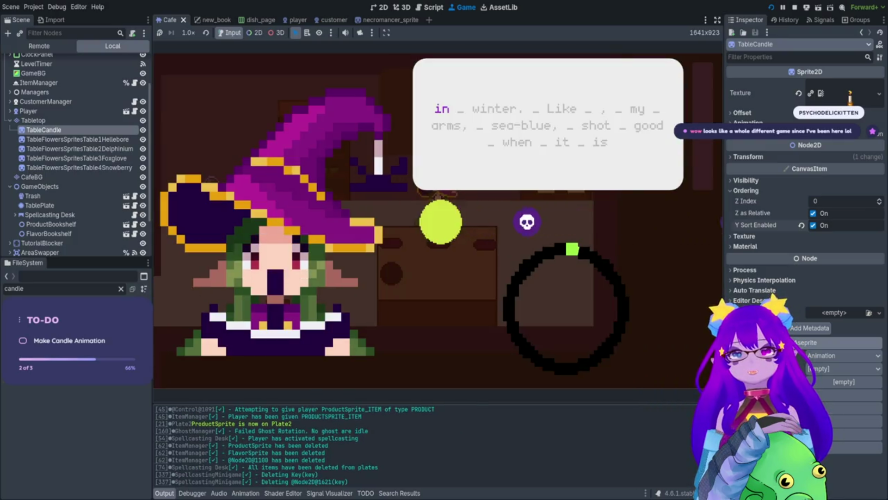
{"action": "key", "text": "w"}
{"action": "key", "text": "i"}
{"action": "key", "text": "n"}
{"action": "key", "text": "t"}
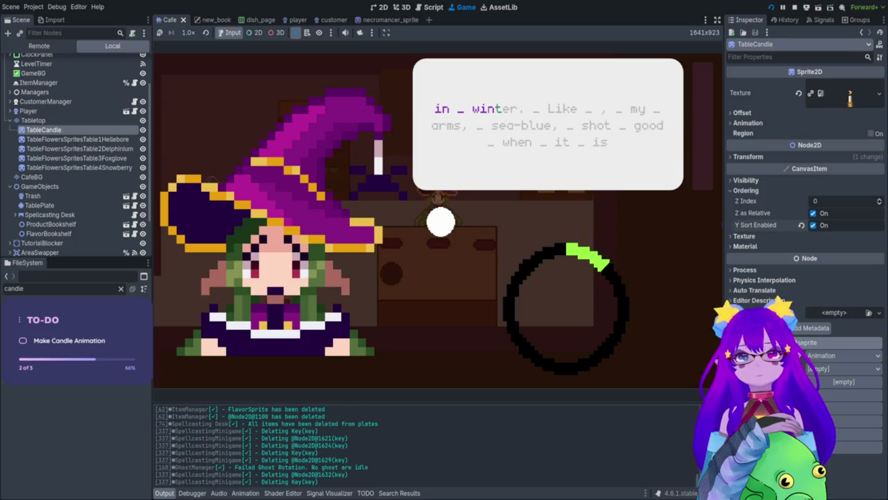
{"action": "key", "text": "e"}
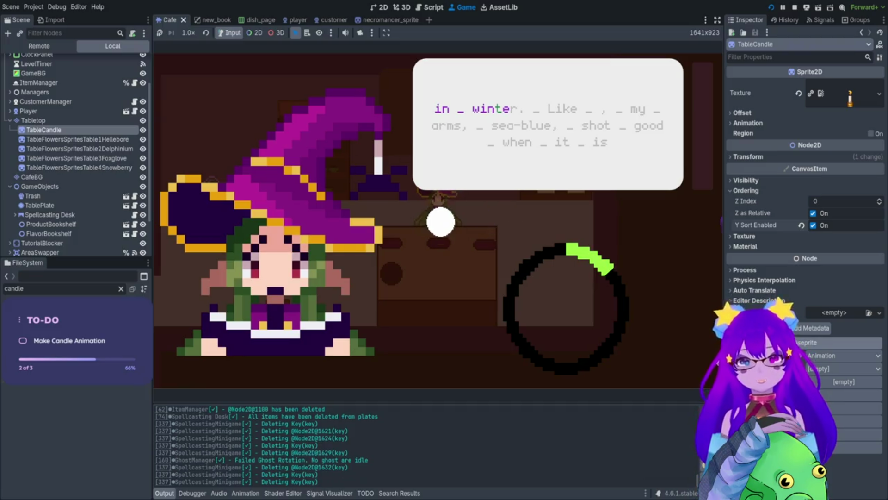
{"action": "key", "text": "r"}
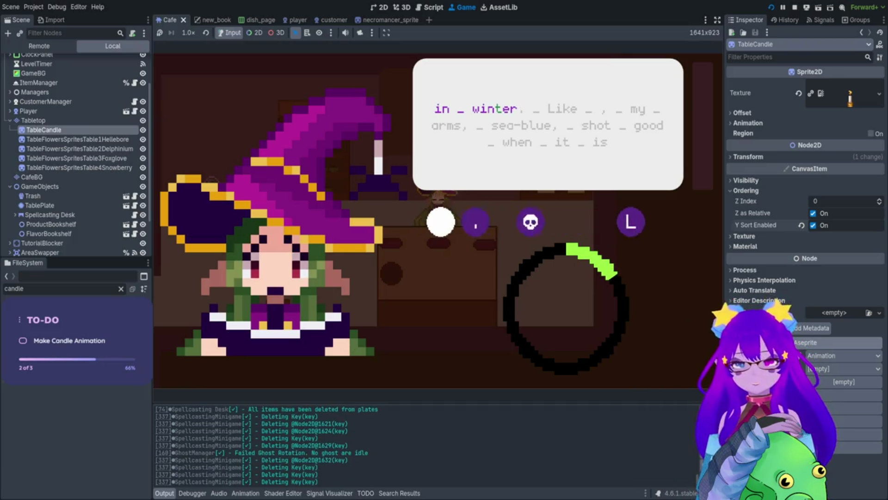
{"action": "key", "text": "comma"}
{"action": "key", "text": "l"}
{"action": "key", "text": "i"}
{"action": "key", "text": "k"}
{"action": "key", "text": "e"}
{"action": "key", "text": "comma"}
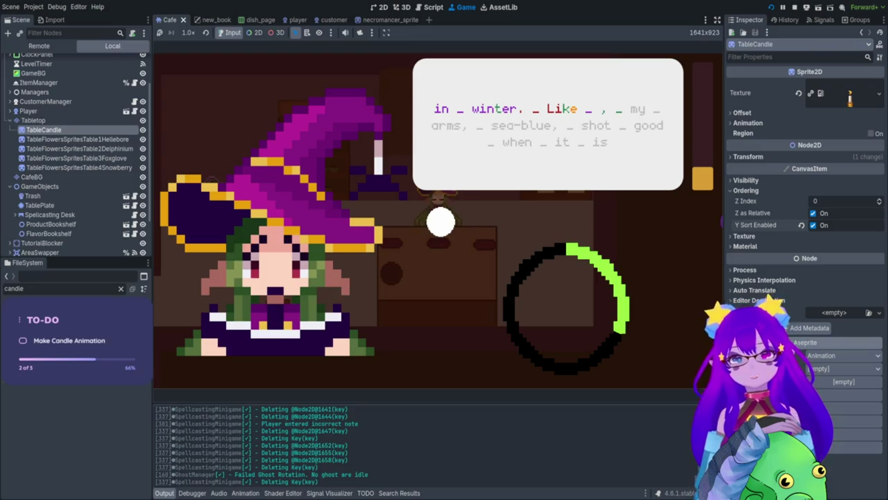
- Play 'my arms,' and the remaining spell words to finish the passage
{"action": "key", "text": "m"}
{"action": "key", "text": "y"}
{"action": "key", "text": "space"}
{"action": "key", "text": "a"}
{"action": "key", "text": "r"}
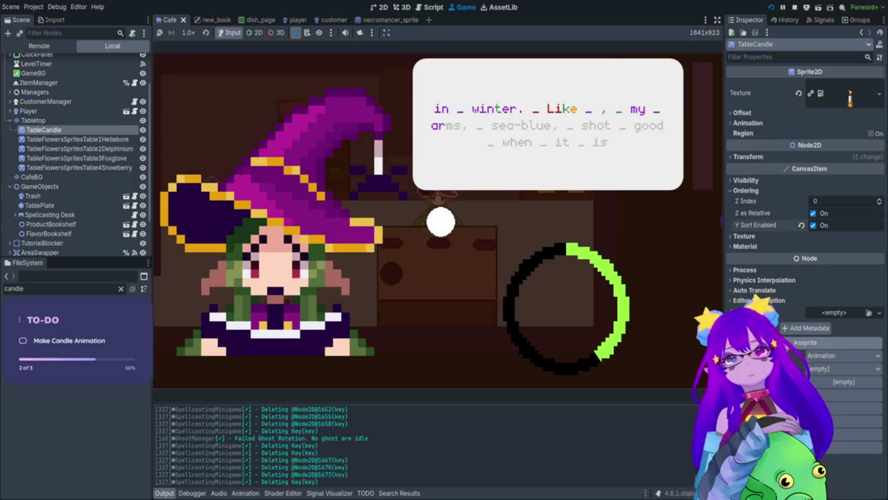
{"action": "key", "text": "m"}
{"action": "key", "text": "s"}
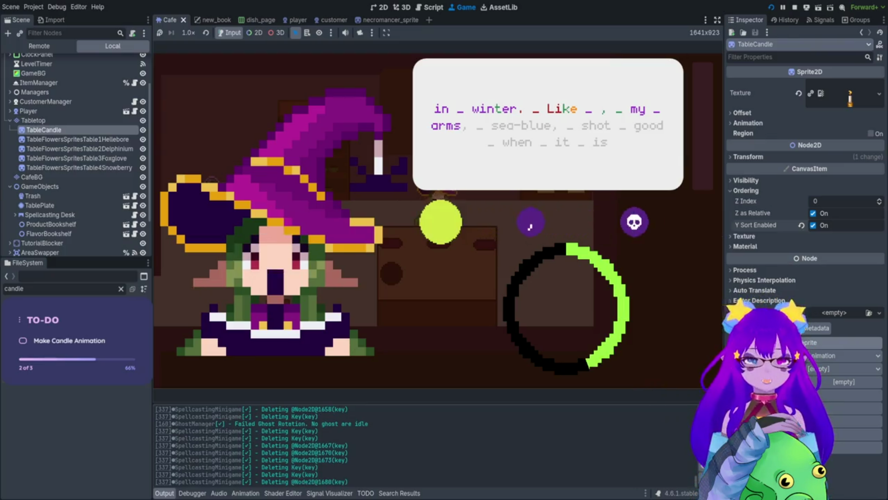
{"action": "key", "text": "comma"}
{"action": "key", "text": "space"}
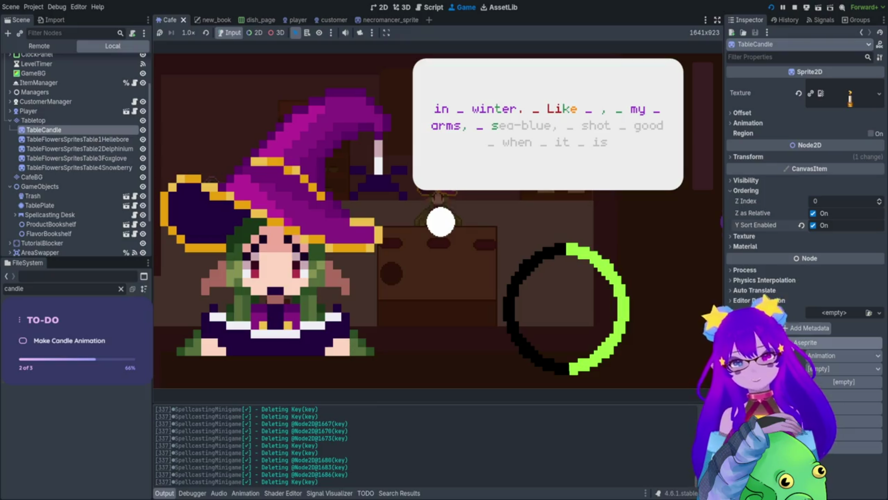
{"action": "type", "text": "ea"}
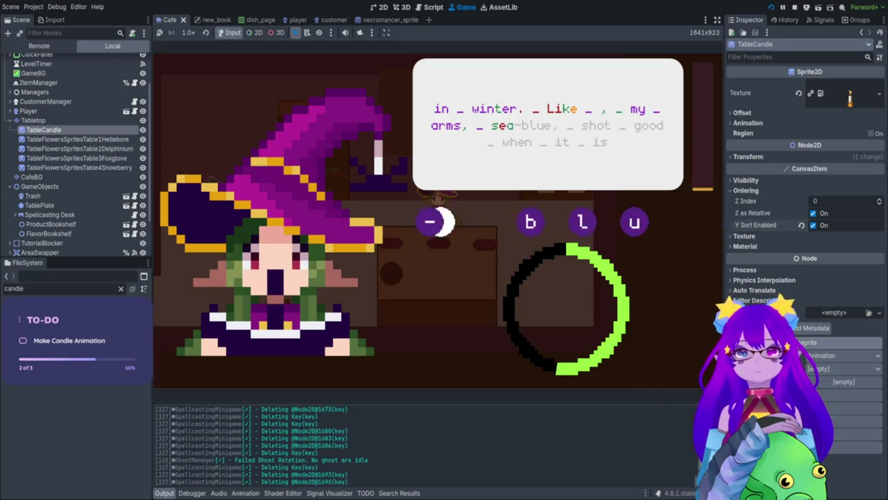
{"action": "type", "text": "-blue, _ shot"}
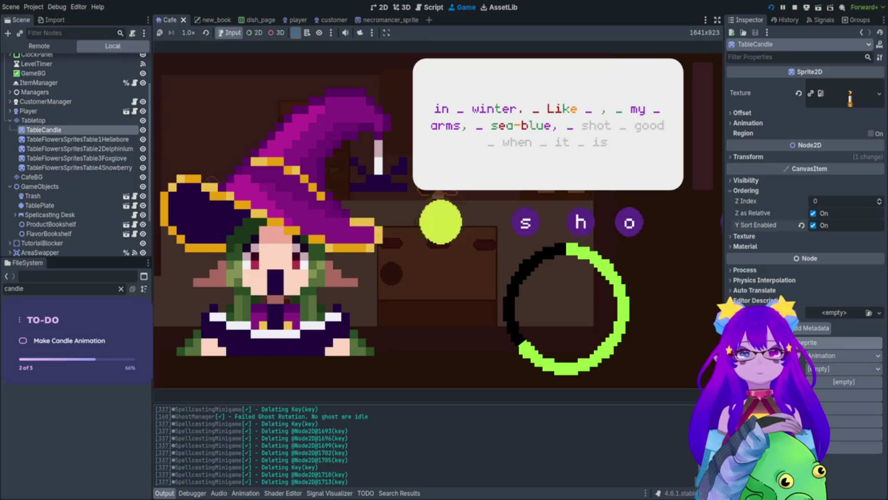
{"action": "type", "text": " _ good"}
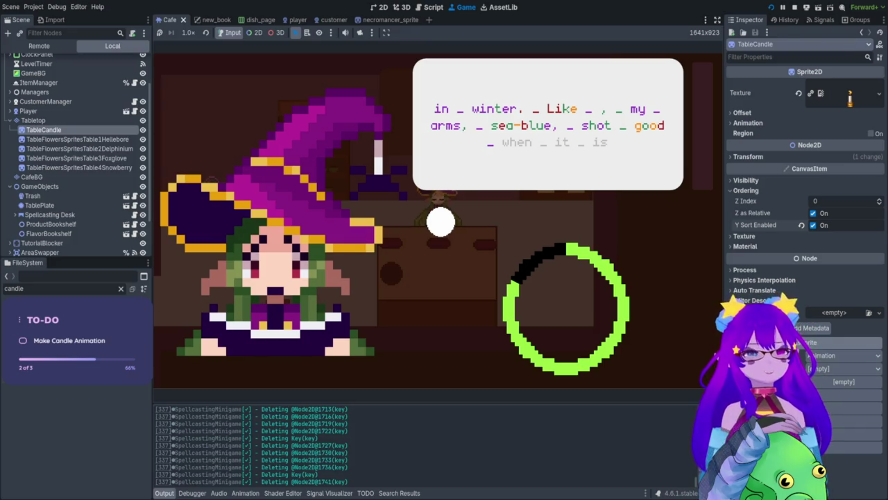
{"action": "type", "text": "hen _ it"}
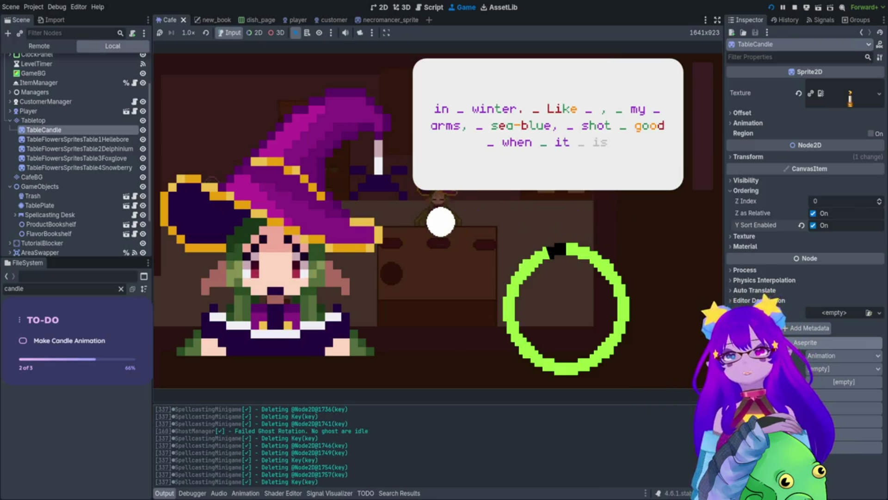
{"action": "type", "text": " _ "}
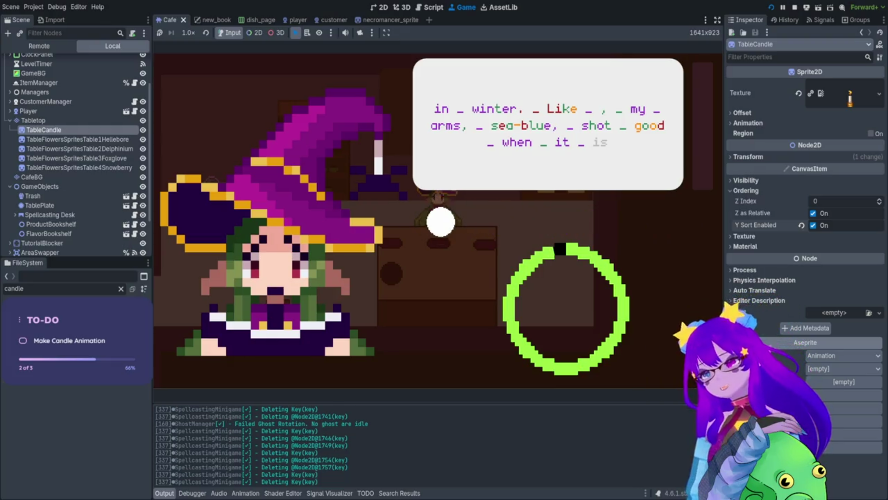
{"action": "type", "text": "is"}
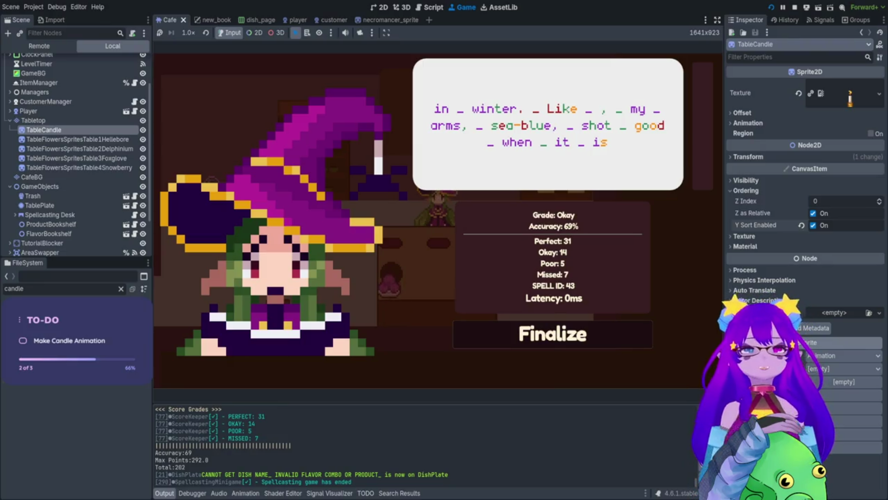
- Finalize the Okay 69% results and walk the witch beside the counter
{"action": "key", "text": "Return"}
{"action": "key", "text": "Left"}
{"action": "key", "text": "Down"}
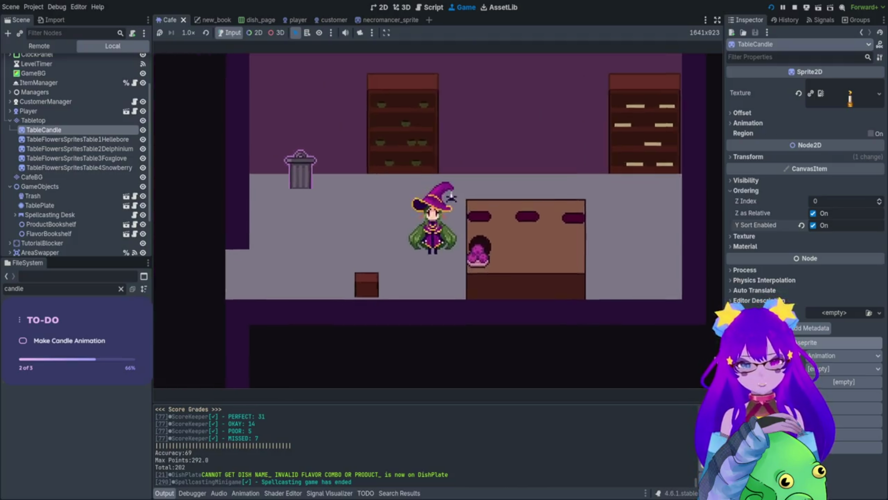
- Pick up the finished dish and carry it to the waiting customer
{"action": "key", "text": "Right"}
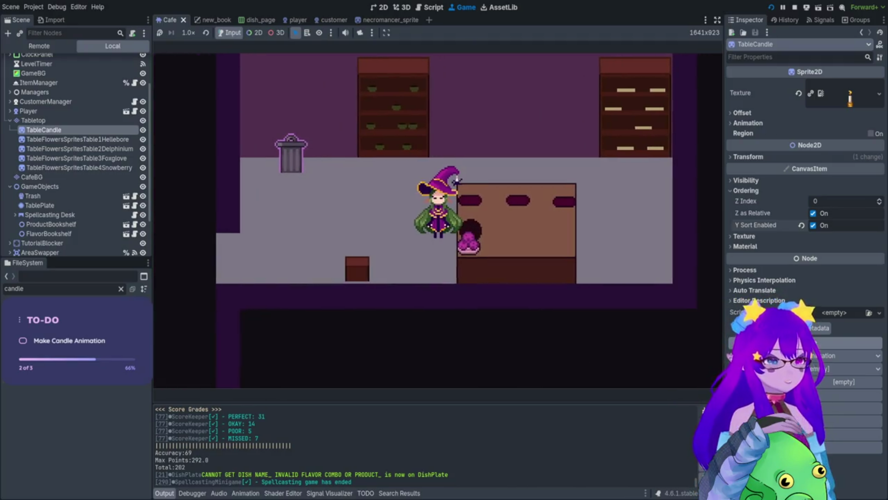
{"action": "key", "text": "Down"}
{"action": "key", "text": "e"}
{"action": "key", "text": "Left"}
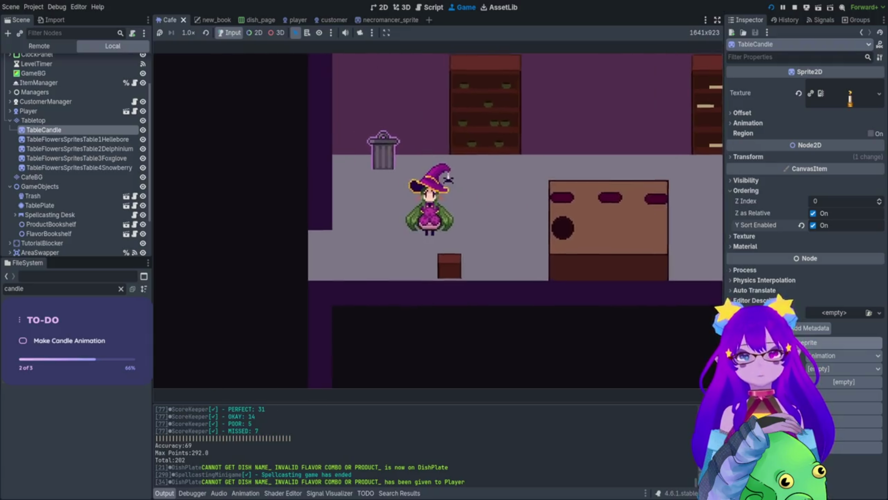
{"action": "key", "text": "Left"}
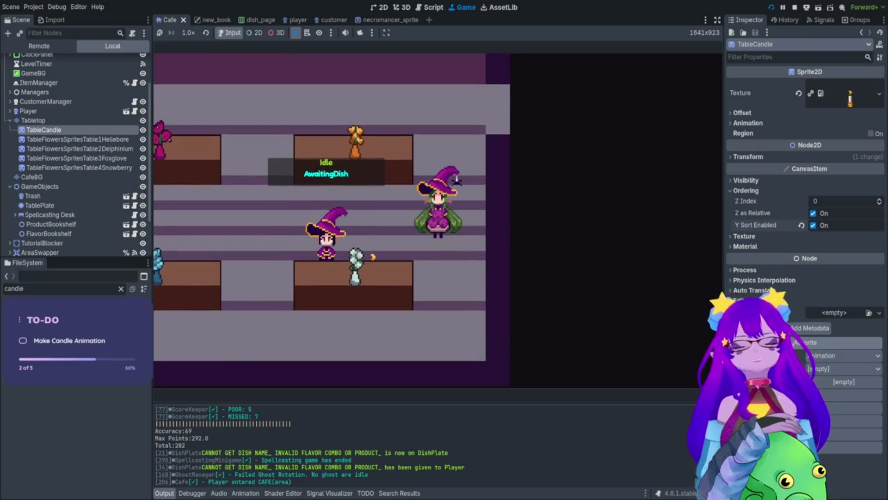
{"action": "key", "text": "Left"}
{"action": "key", "text": "Down"}
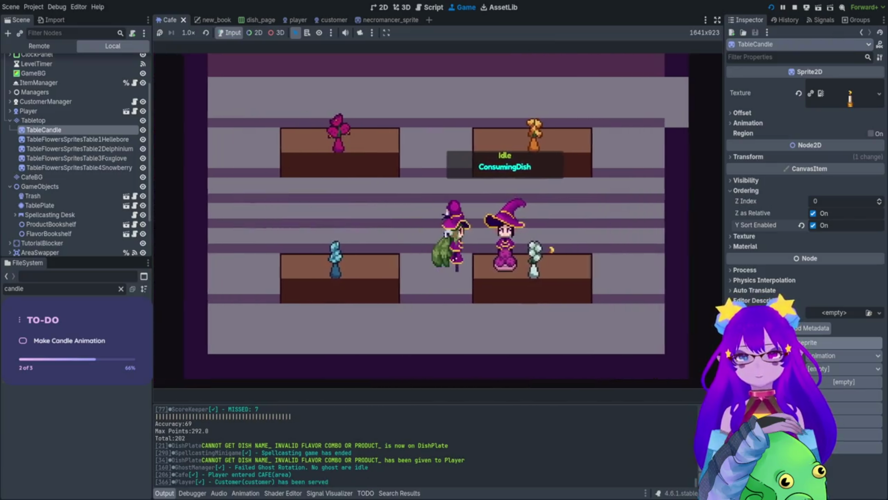
- Let the served customer leave satisfied, then stop the game with F8
{"action": "key", "text": "Right"}
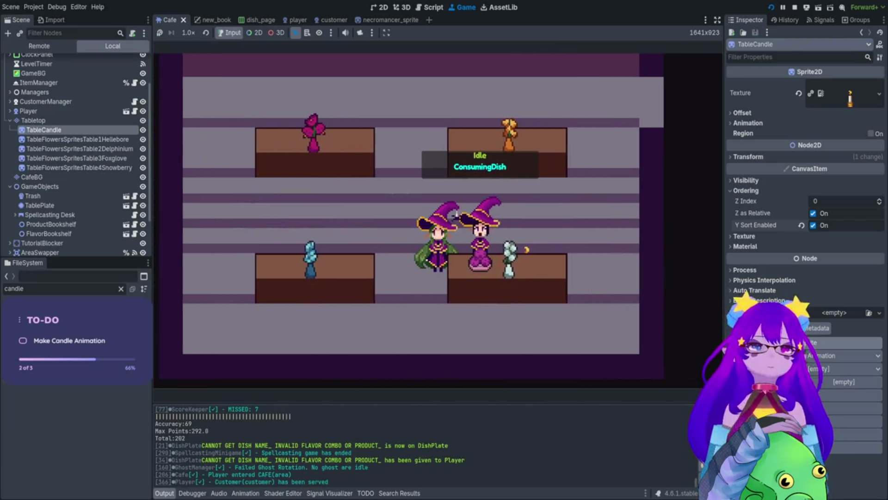
{"action": "key", "text": "Right"}
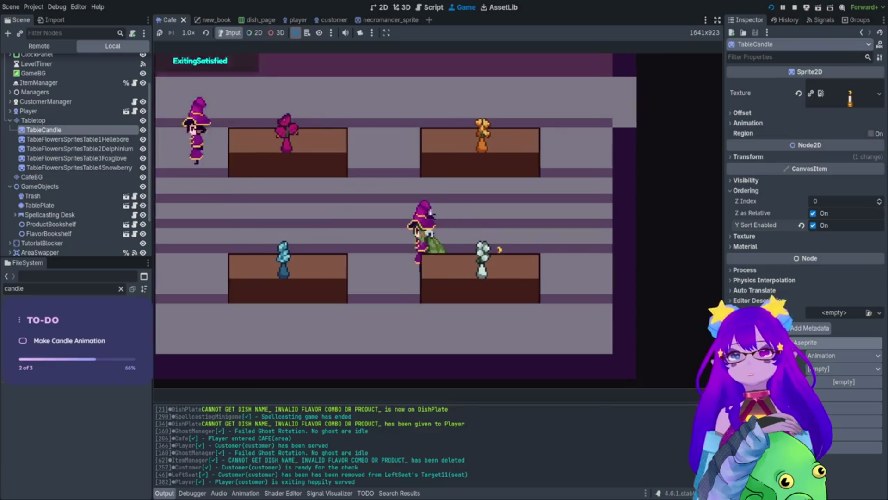
{"action": "key", "text": "Left"}
{"action": "key", "text": "Right"}
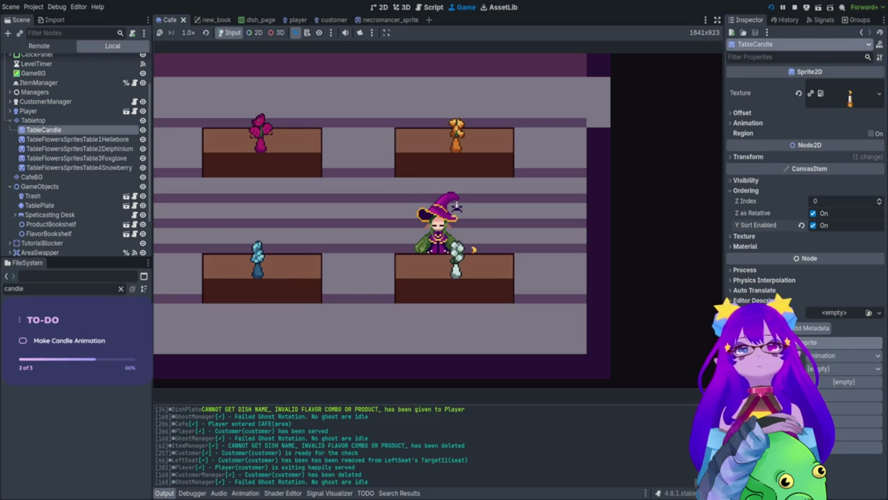
{"action": "key", "text": "F8"}
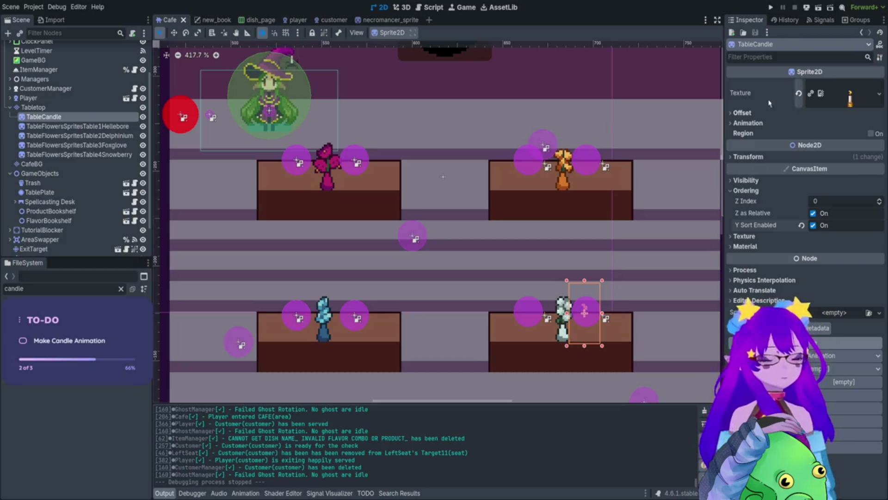
- Nudge the table candle into place and duplicate it as TableCandle2
{"action": "left_click_drag", "start_coordinate": [587, 337], "coordinate": [623, 337]}
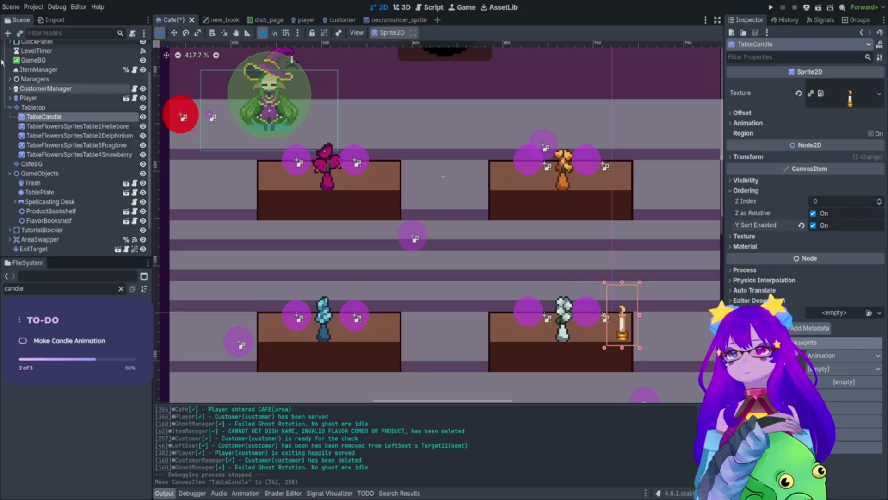
{"action": "key", "text": "ctrl+d"}
{"action": "left_click", "coordinate": [511, 341]}
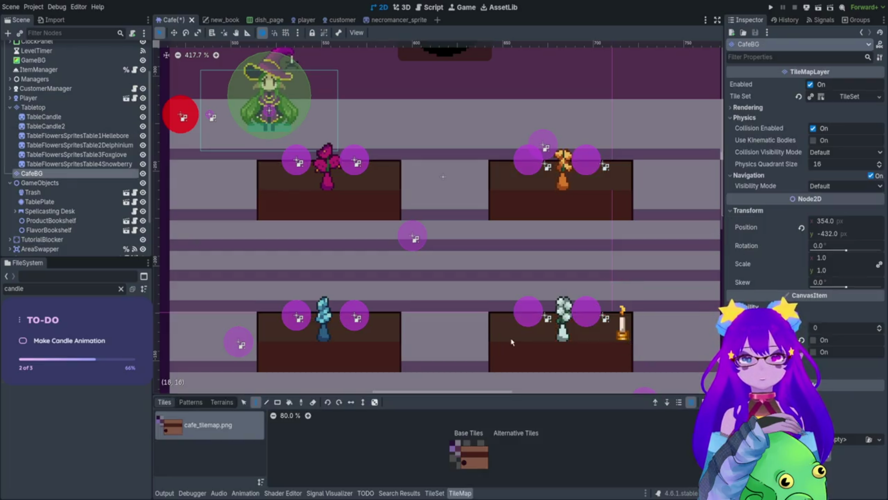
{"action": "left_click", "coordinate": [45, 125]}
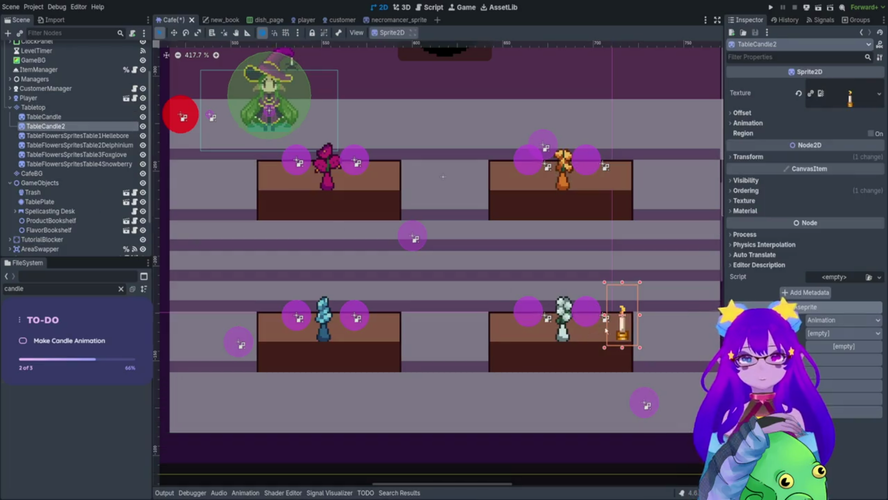
{"action": "left_click", "coordinate": [32, 173]}
{"action": "left_click", "coordinate": [45, 126]}
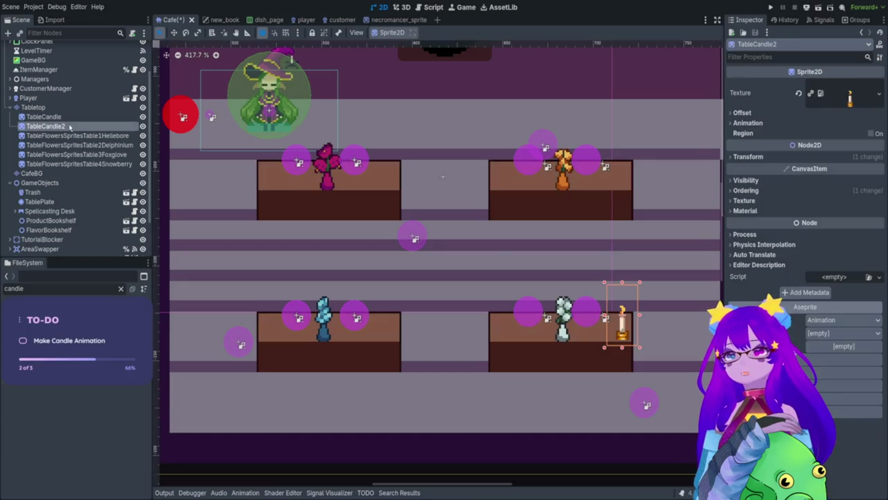
- Move TableCandle2 to the table's other end and duplicate another candle for the upper-right table
{"action": "left_click", "coordinate": [174, 33]}
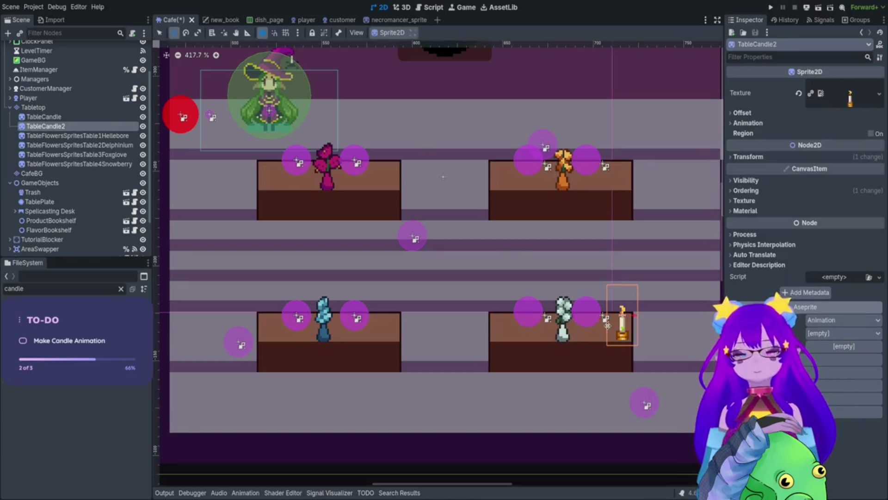
{"action": "mouse_move", "coordinate": [622, 324]}
{"action": "left_mouse_down"}
{"action": "mouse_move", "coordinate": [506, 331]}
{"action": "mouse_move", "coordinate": [505, 184]}
{"action": "mouse_move", "coordinate": [602, 175]}
{"action": "mouse_move", "coordinate": [630, 189]}
{"action": "left_mouse_up"}
{"action": "key", "text": "ctrl+d"}
{"action": "key", "text": "ctrl+d"}
{"action": "left_click", "coordinate": [60, 136]}
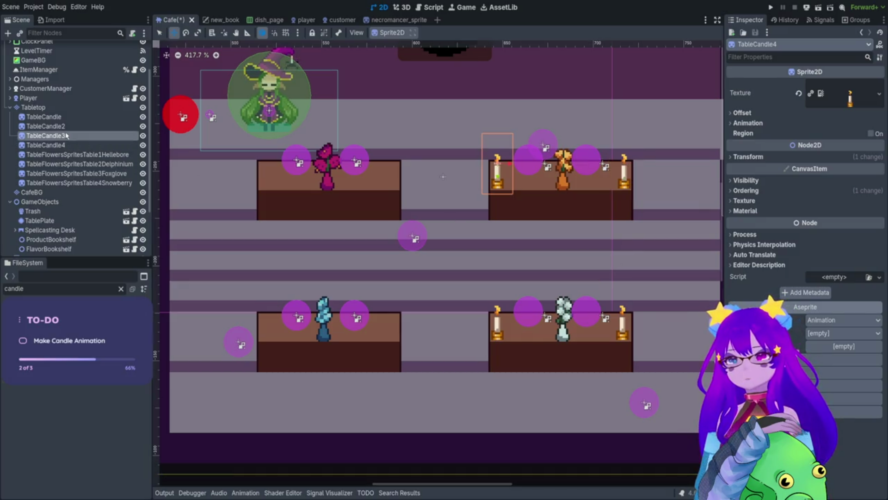
- Select the original TableCandle and nudge it one pixel right
{"action": "left_click", "coordinate": [65, 126]}
{"action": "left_click", "coordinate": [55, 117]}
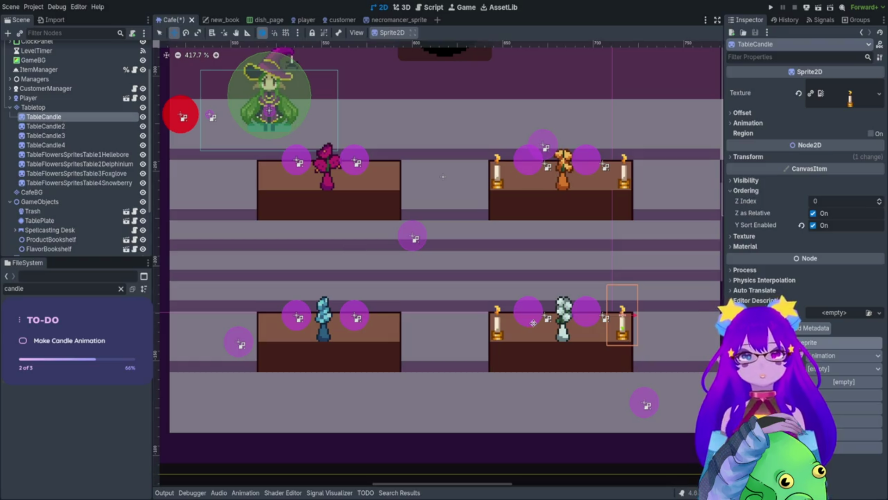
{"action": "key", "text": "Right"}
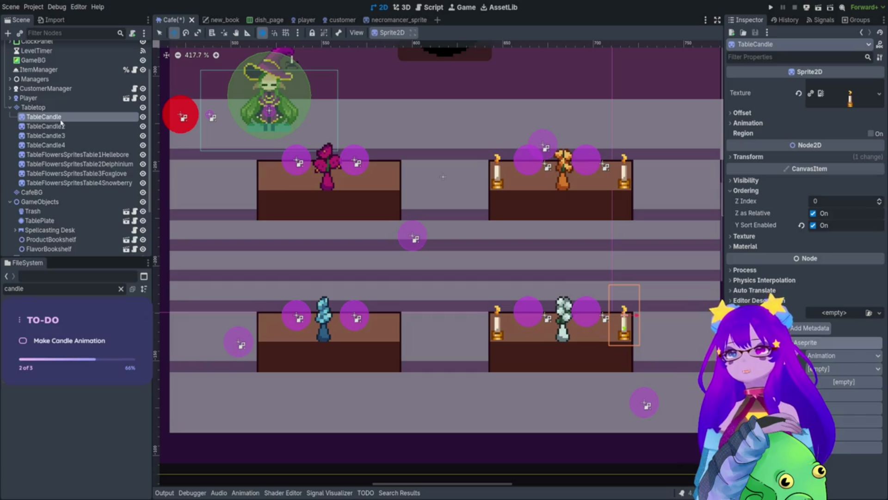
- Duplicate candles onto the left tables, then run the project to check them
{"action": "key", "text": "ctrl+d"}
{"action": "mouse_move", "coordinate": [628, 332]}
{"action": "left_mouse_down"}
{"action": "mouse_move", "coordinate": [271, 331]}
{"action": "mouse_move", "coordinate": [295, 211]}
{"action": "mouse_move", "coordinate": [270, 184]}
{"action": "mouse_move", "coordinate": [398, 186]}
{"action": "left_mouse_up"}
{"action": "key", "text": "ctrl+d"}
{"action": "key", "text": "ctrl+d"}
{"action": "key", "text": "ctrl+d"}
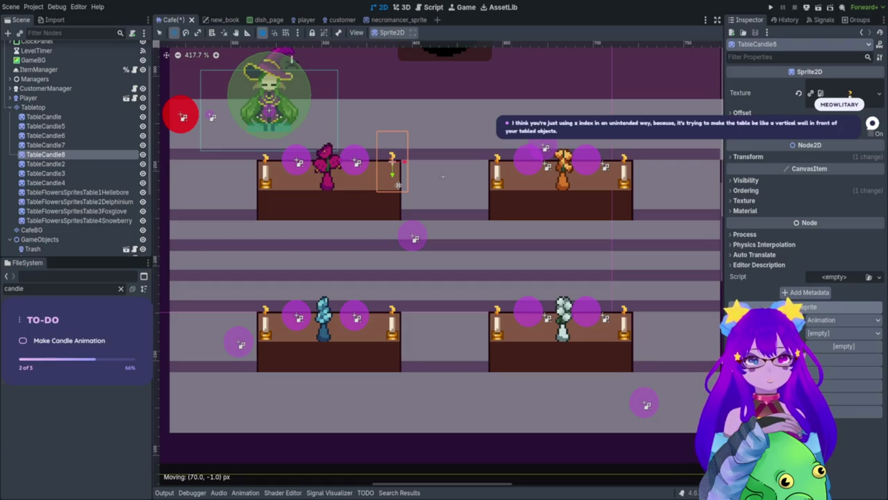
{"action": "left_click_drag", "start_coordinate": [399, 186], "coordinate": [399, 187]}
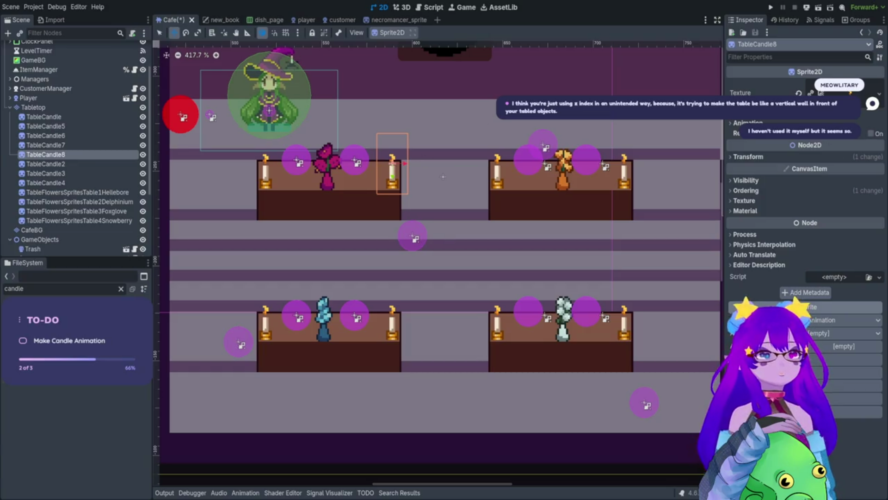
{"action": "left_click", "coordinate": [771, 8]}
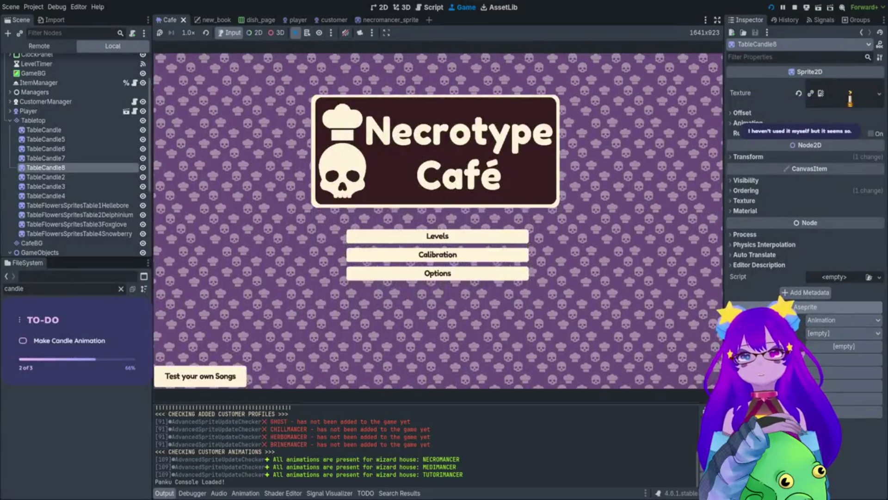
- Load the café level and walk the witch past the candle-lit tables
{"action": "key", "text": "Return"}
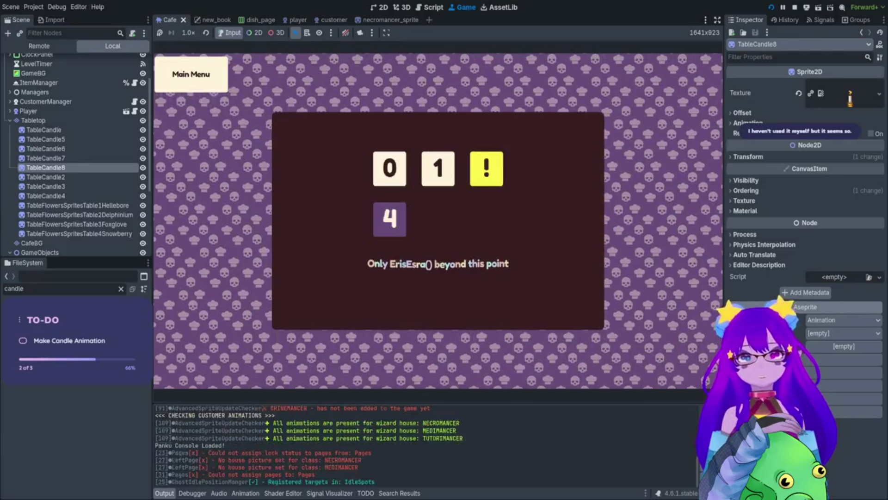
{"action": "key", "text": "Return"}
{"action": "key", "text": "Down"}
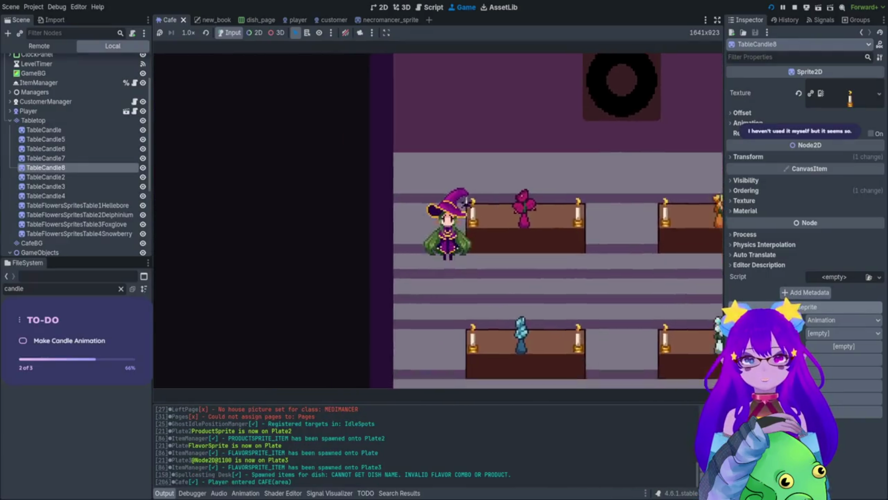
{"action": "key", "text": "Right"}
{"action": "key", "text": "Up"}
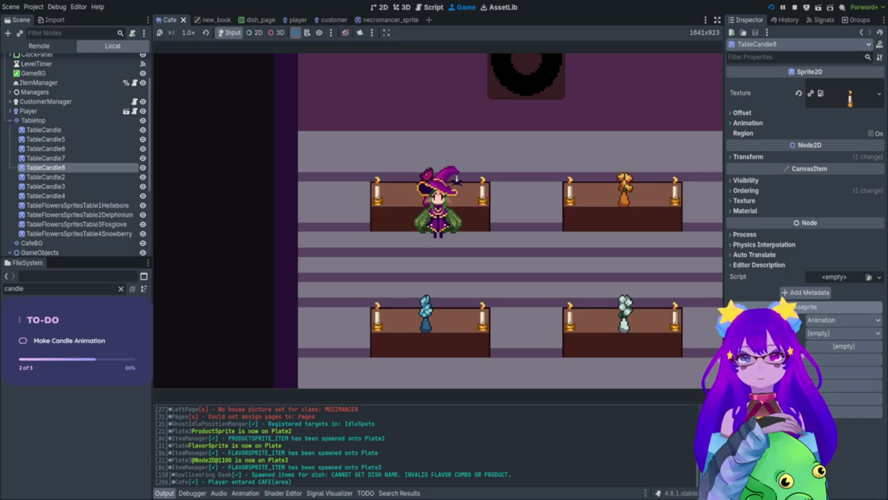
{"action": "key", "text": "Up"}
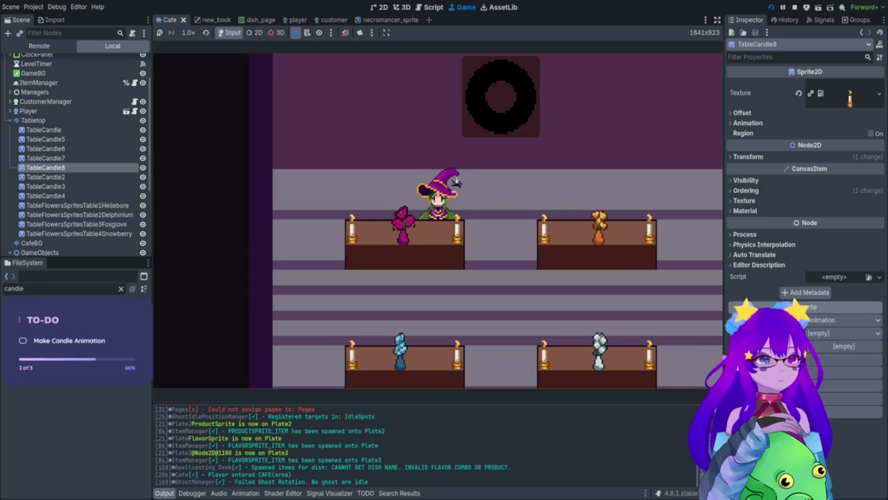
{"action": "key", "text": "Left"}
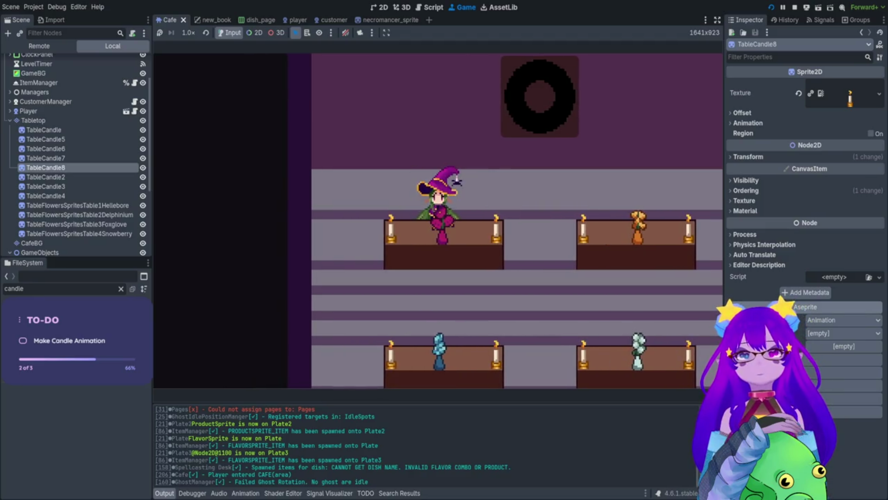
{"action": "key", "text": "Right"}
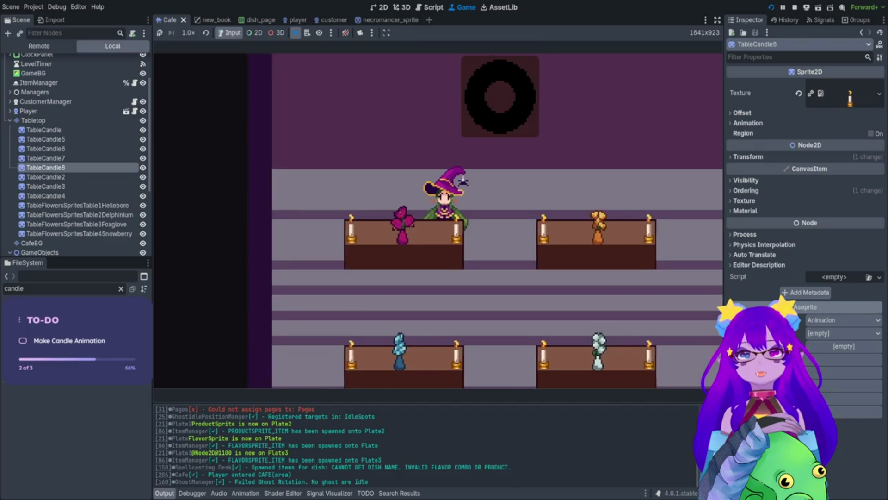
- Type 'spa' in the debug console and run Cheats.spawn_customer()
{"action": "key", "text": "grave"}
{"action": "type", "text": "spa"}
{"action": "key", "text": "Down"}
{"action": "key", "text": "Down"}
{"action": "key", "text": "Down"}
{"action": "key", "text": "Return"}
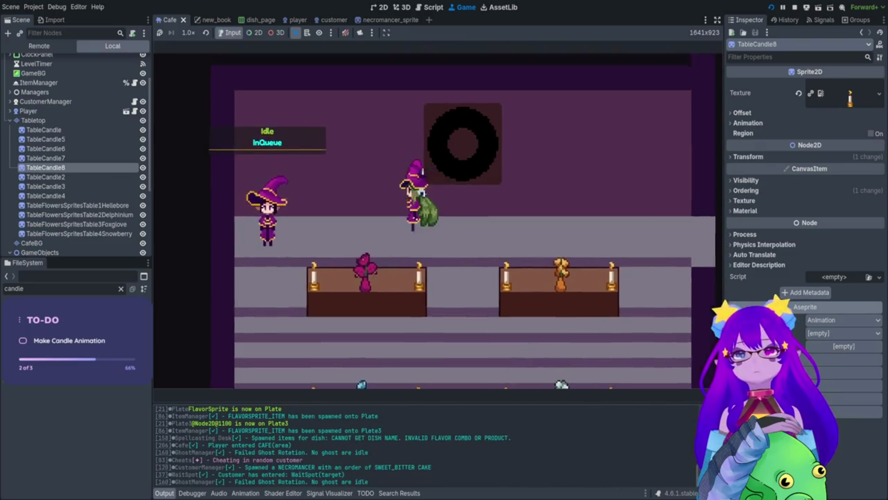
- Walk to the queued customer and seat them at the left table
{"action": "key", "text": "Left"}
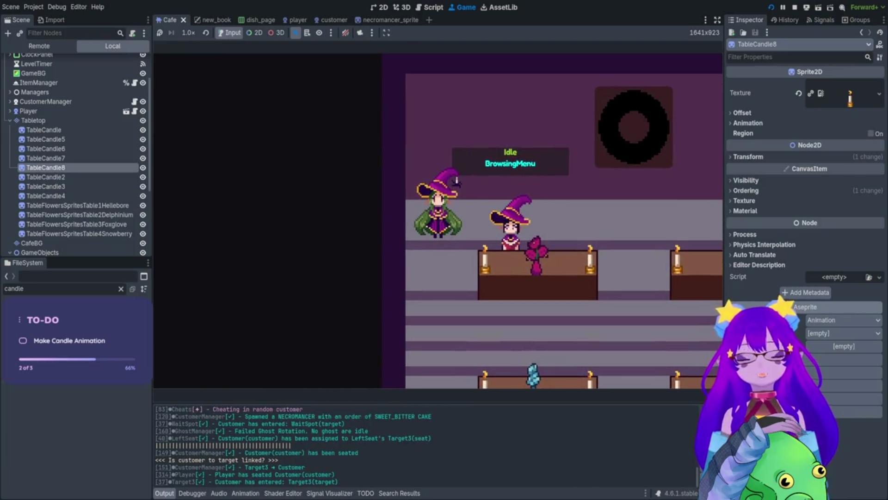
{"action": "key", "text": "Down"}
{"action": "key", "text": "Right"}
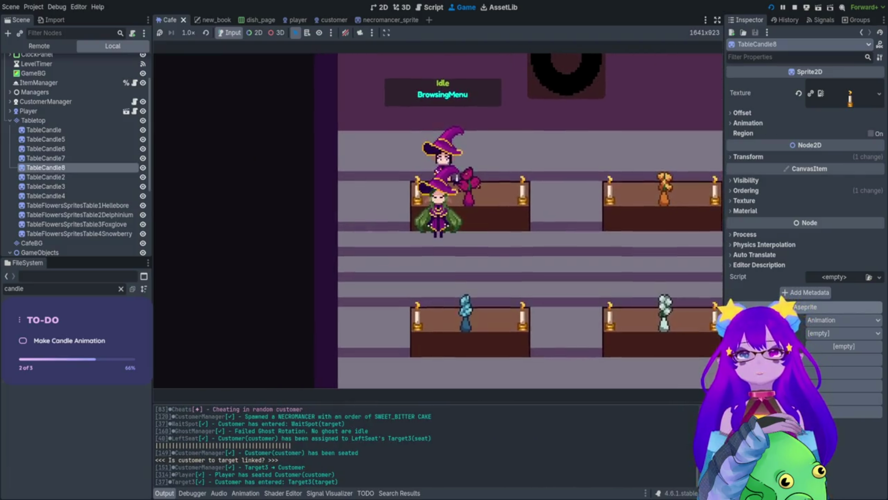
{"action": "key", "text": "Up"}
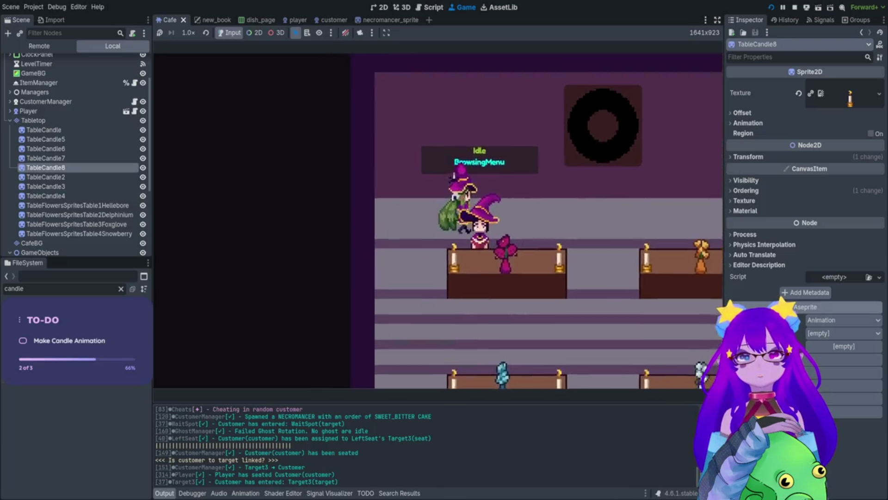
{"action": "key", "text": "Down"}
{"action": "key", "text": "Left"}
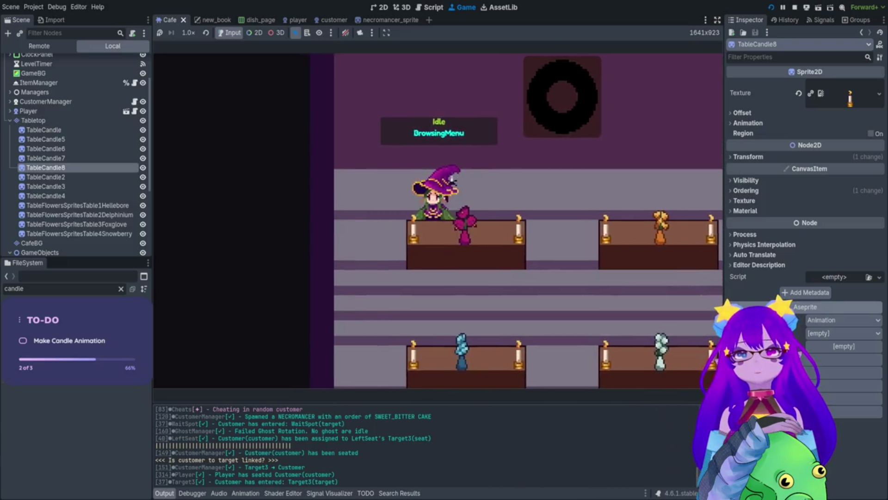
{"action": "key", "text": "Right"}
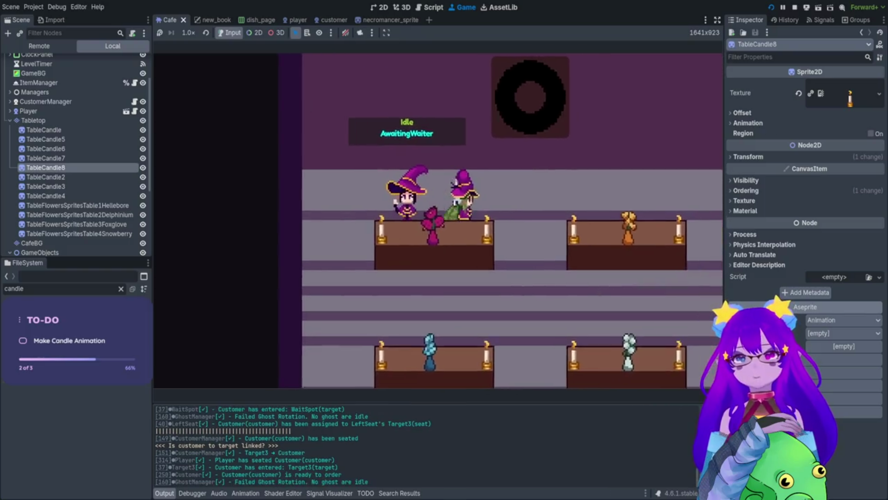
{"action": "key", "text": "Right"}
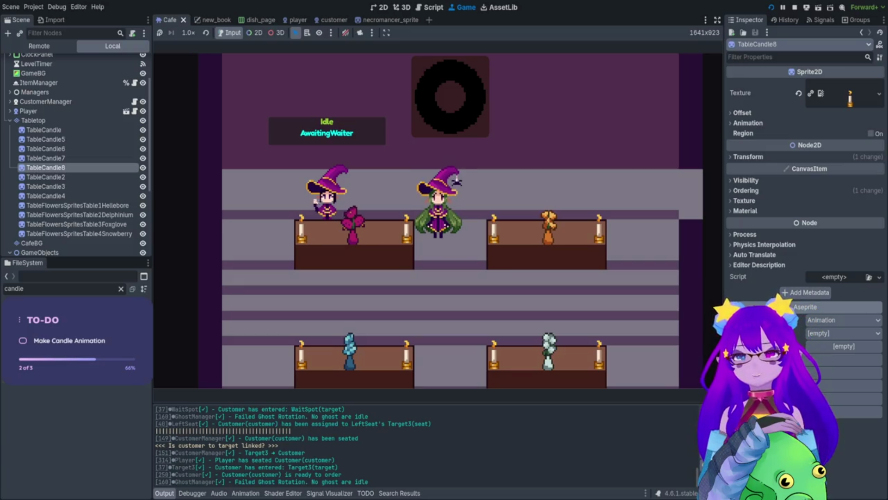
{"action": "key", "text": "Down"}
{"action": "key", "text": "Left"}
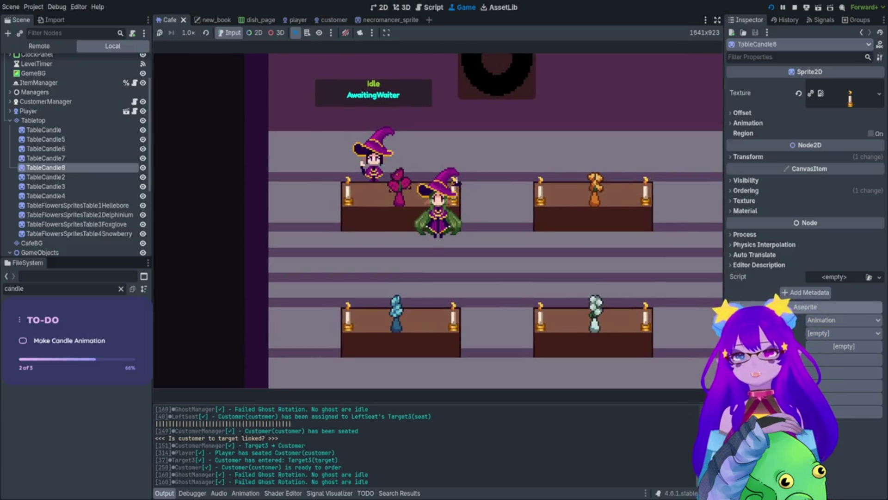
- Walk to the customer's table, take their order and open the Orders book
{"action": "key", "text": "Down"}
{"action": "key", "text": "Right"}
{"action": "key", "text": "Up"}
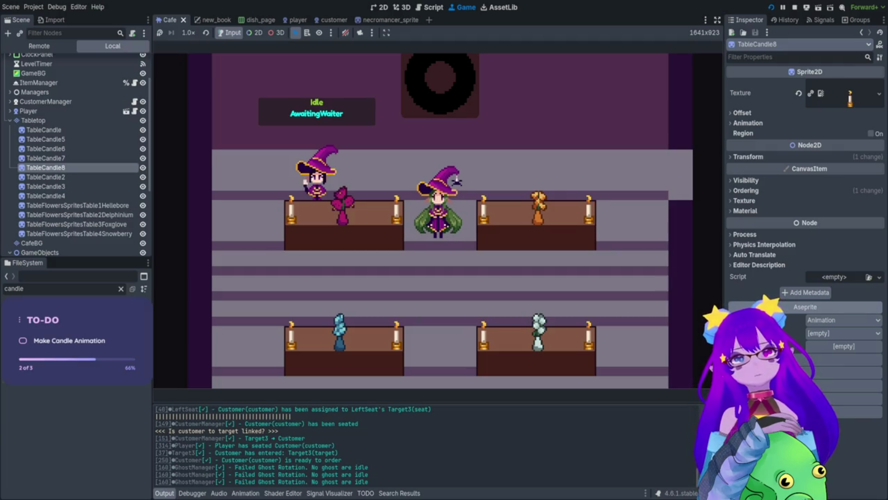
{"action": "key", "text": "Down"}
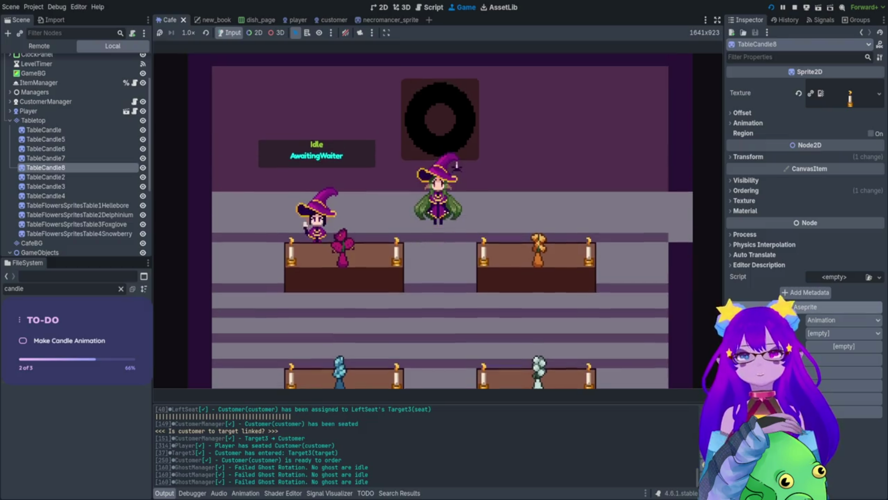
{"action": "key", "text": "Up"}
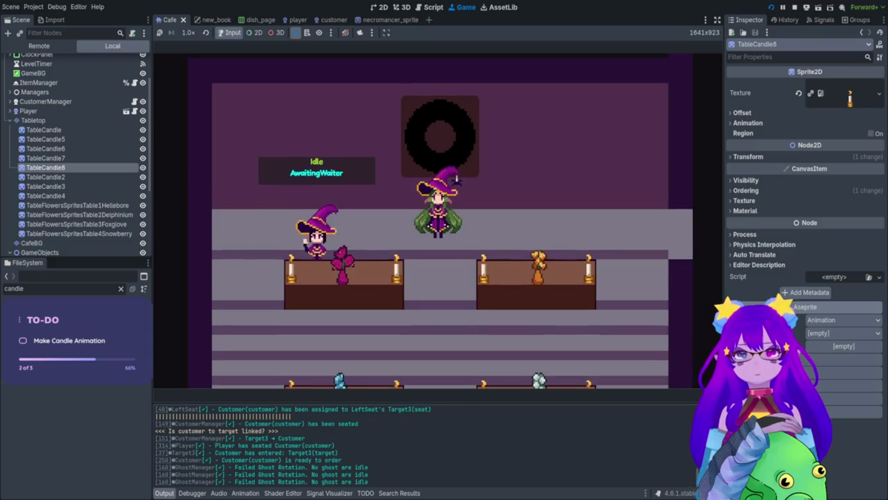
{"action": "key", "text": "Down"}
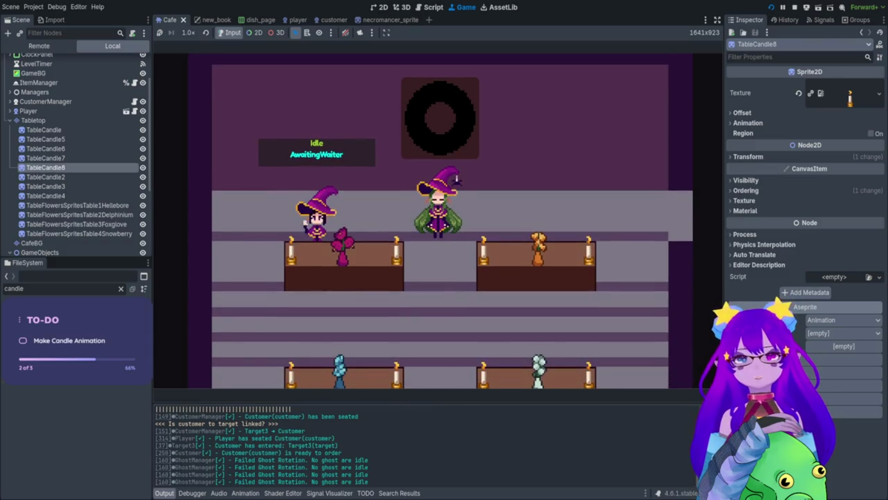
{"action": "key", "text": "Left"}
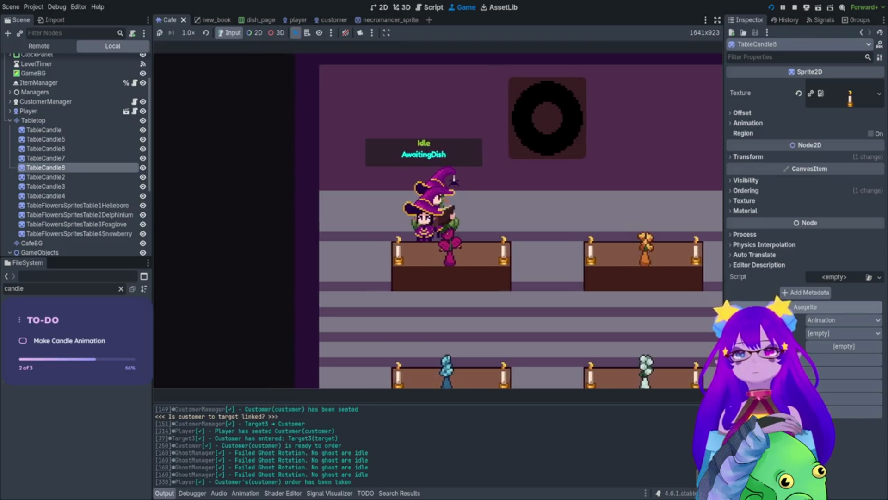
{"action": "key", "text": "Tab"}
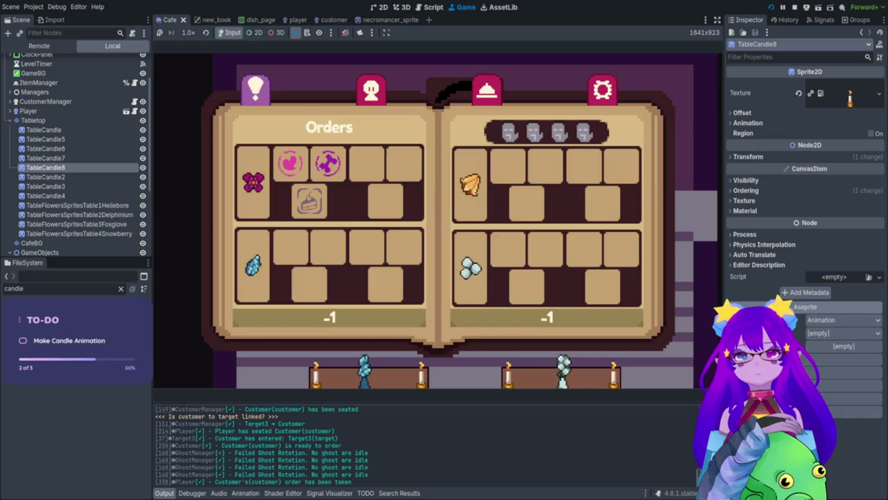
- Close the recipe book and run the spawn dish cheat with arguments 1, 2 from the debug console
{"action": "key", "text": "grave"}
{"action": "type", "text": "spawn"}
{"action": "key", "text": "Tab"}
{"action": "key", "text": "Tab"}
{"action": "key", "text": "Tab"}
{"action": "key", "text": "Tab"}
{"action": "key", "text": "Tab"}
{"action": "key", "text": "Tab"}
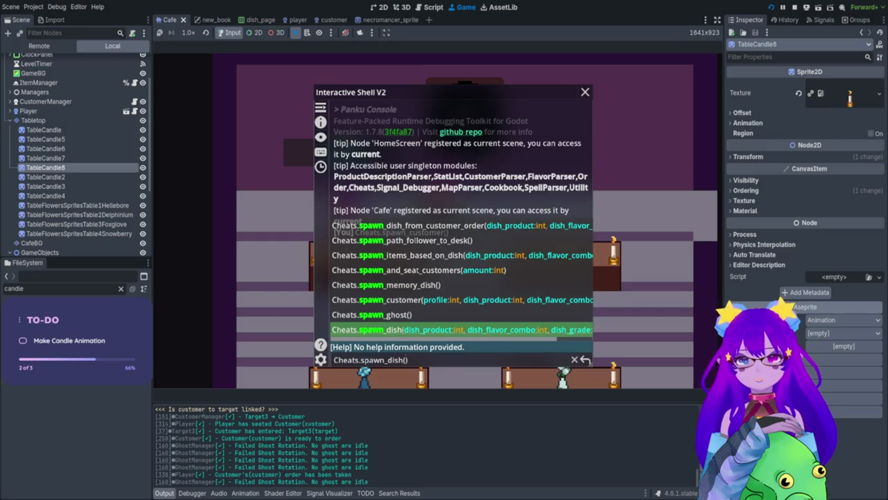
{"action": "type", "text": "1, 2"}
{"action": "key", "text": "Return"}
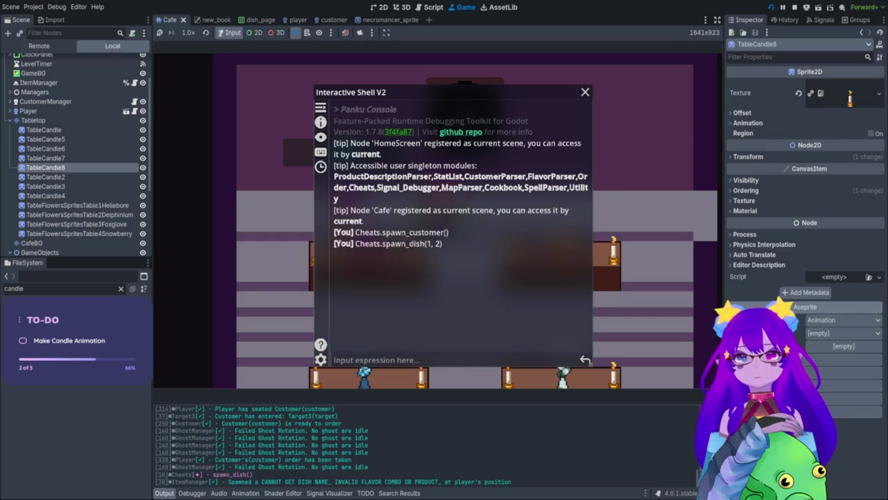
{"action": "key", "text": "grave"}
- Rerun the recalled spawn dish cheat with edited arguments, ending with 0, 1, then close the console
{"action": "key", "text": "grave"}
{"action": "key", "text": "Up"}
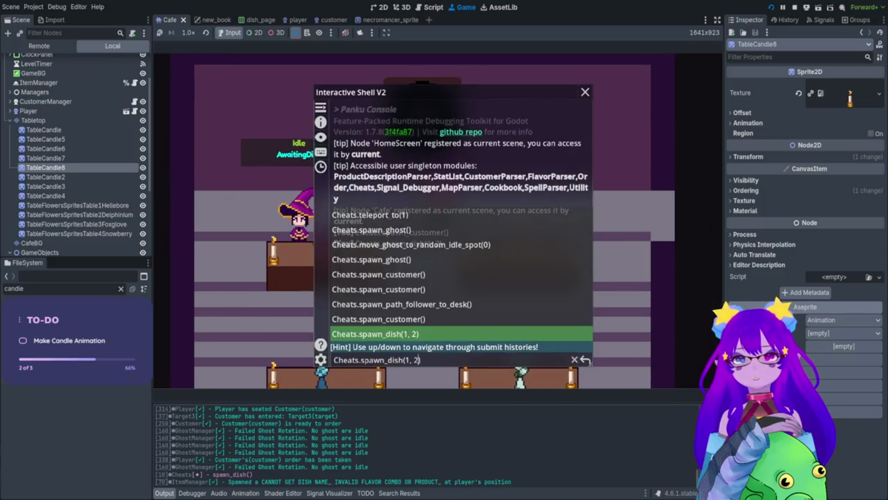
{"action": "key", "text": "BackSpace"}
{"action": "type", "text": "0"}
{"action": "key", "text": "Return"}
{"action": "key", "text": "grave"}
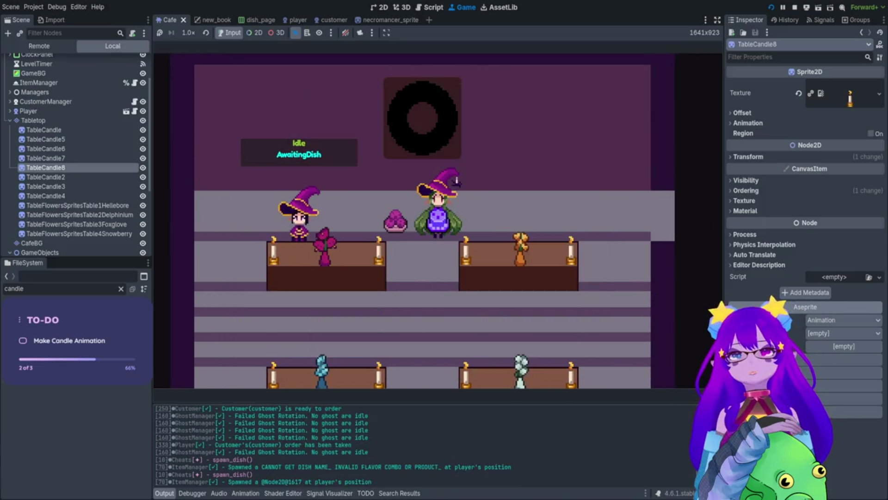
{"action": "key", "text": "grave"}
{"action": "key", "text": "Up"}
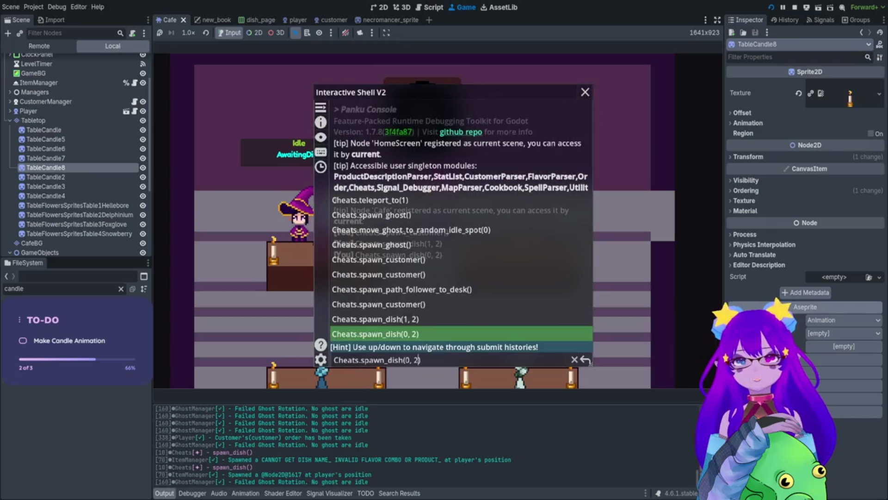
{"action": "key", "text": "Return"}
{"action": "key", "text": "grave"}
{"action": "key", "text": "grave"}
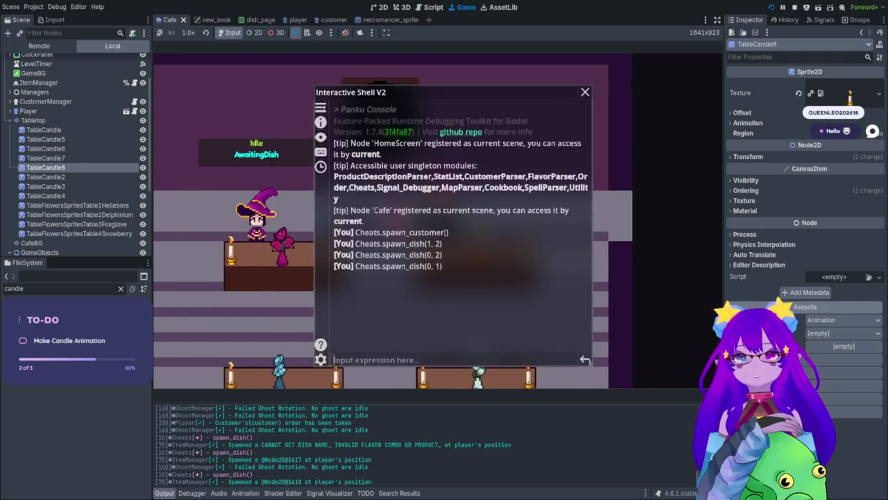
{"action": "key", "text": "Up"}
{"action": "key", "text": "Return"}
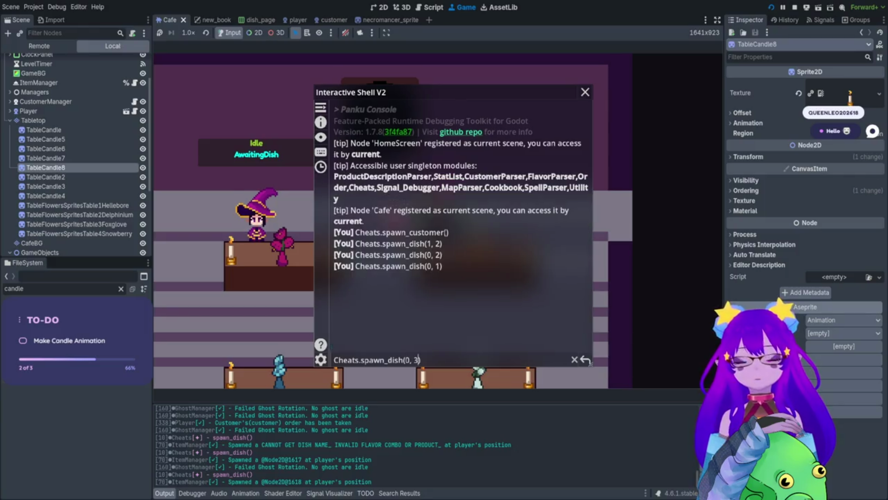
{"action": "key", "text": "grave"}
- Walk to the Necromancer customer, check the Cake recipe page, and serve her the dish
{"action": "key", "text": "d"}
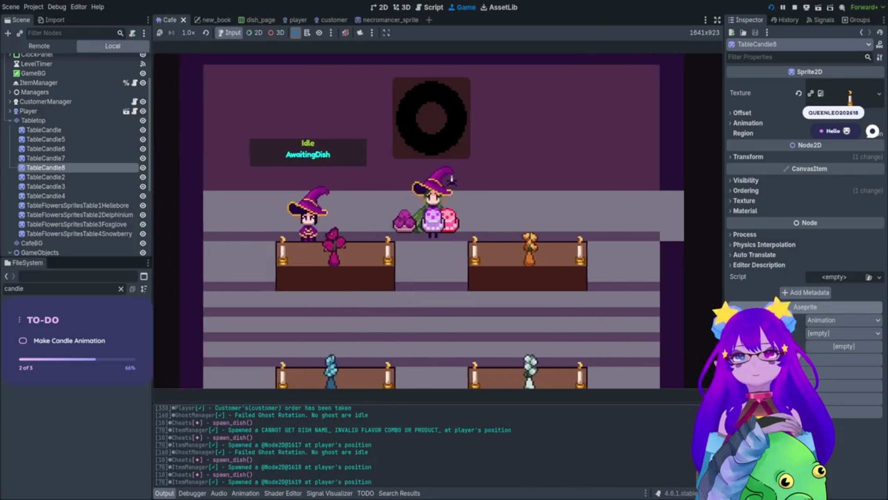
{"action": "key", "text": "e"}
{"action": "key", "text": "d"}
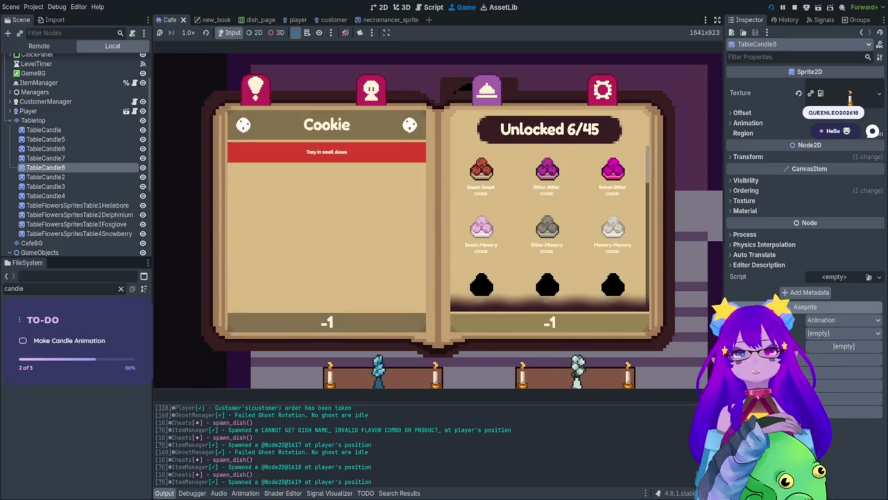
{"action": "key", "text": "d"}
{"action": "key", "text": "e"}
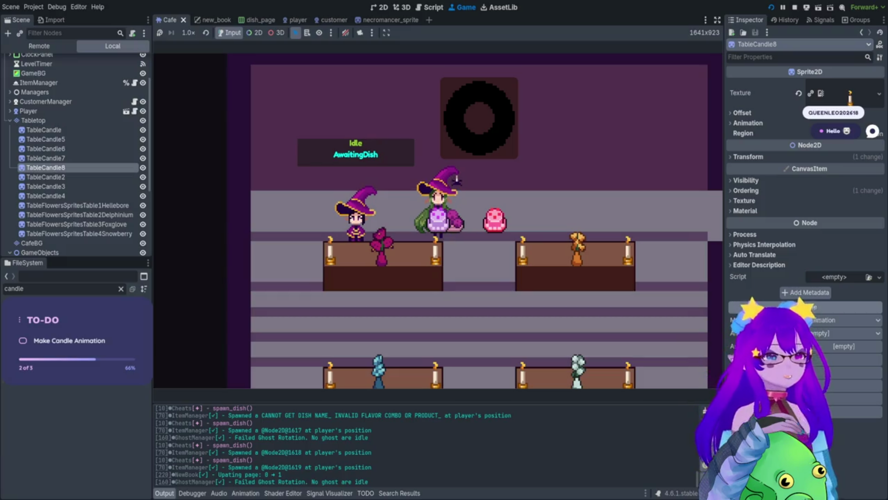
{"action": "key", "text": "e"}
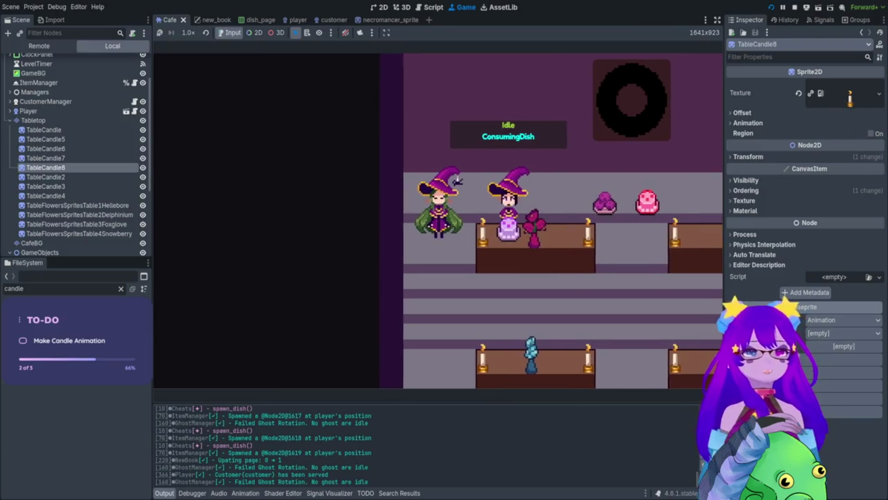
- Walk the witch down-right and glance at the Cookie page of the recipe book
{"action": "key", "text": "s"}
{"action": "key", "text": "d"}
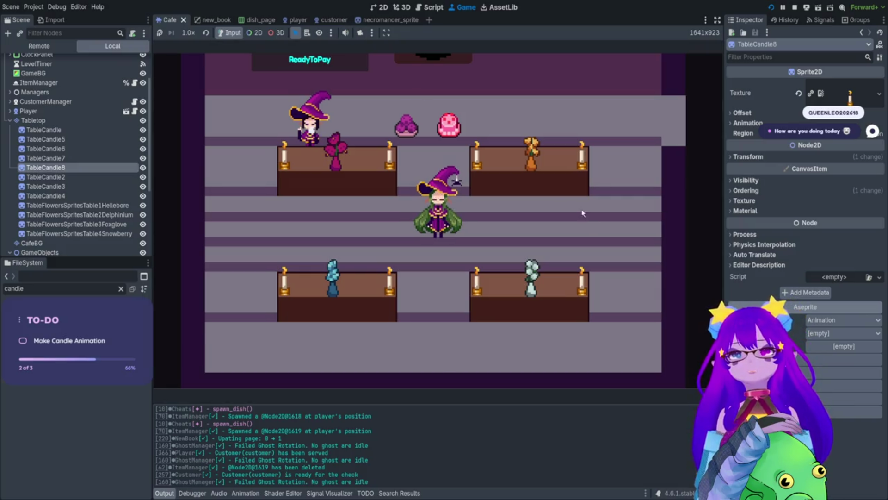
{"action": "key", "text": "b"}
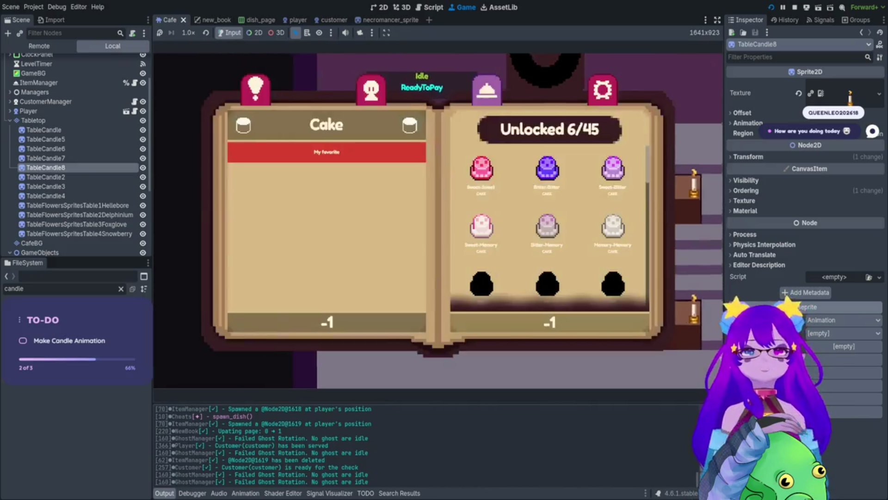
{"action": "key", "text": "Right"}
{"action": "key", "text": "Right"}
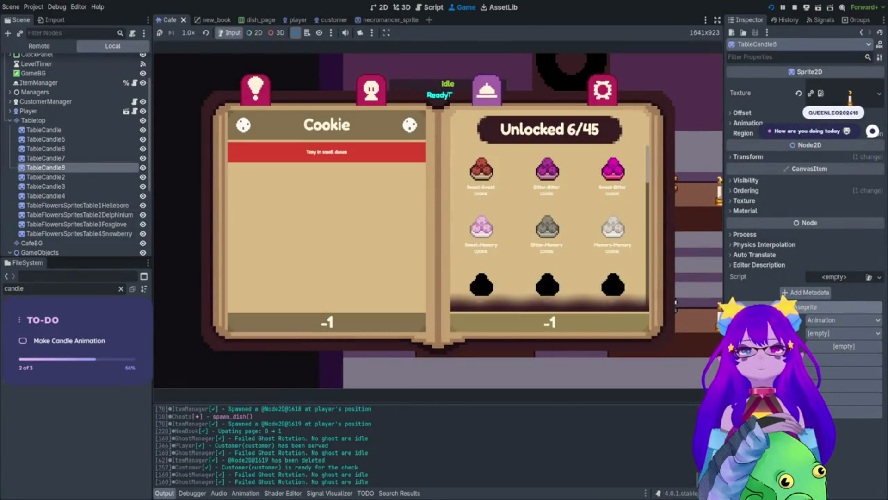
{"action": "key", "text": "Escape"}
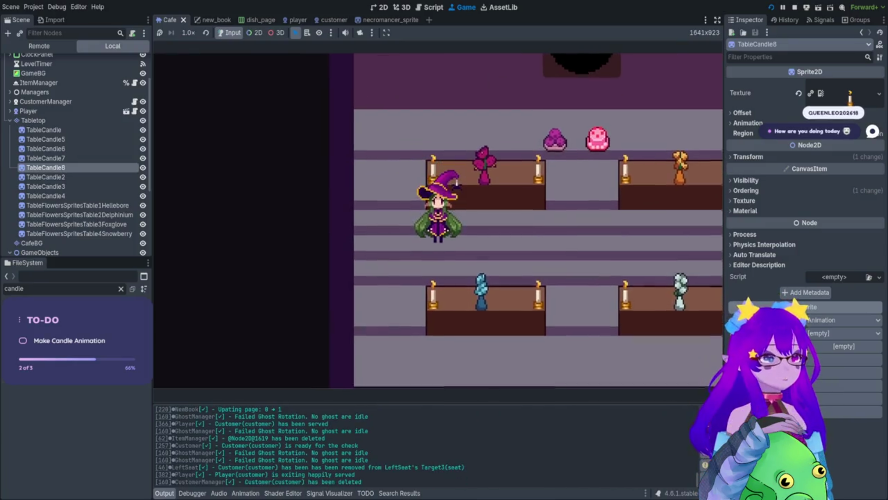
- Spawn a new customer by autocompleting and running the spawn_customer cheat in the debug console
{"action": "key", "text": "grave"}
{"action": "type", "text": "spa"}
{"action": "key", "text": "Tab"}
{"action": "key", "text": "Tab"}
{"action": "key", "text": "Tab"}
{"action": "key", "text": "Tab"}
{"action": "key", "text": "Return"}
{"action": "key", "text": "grave"}
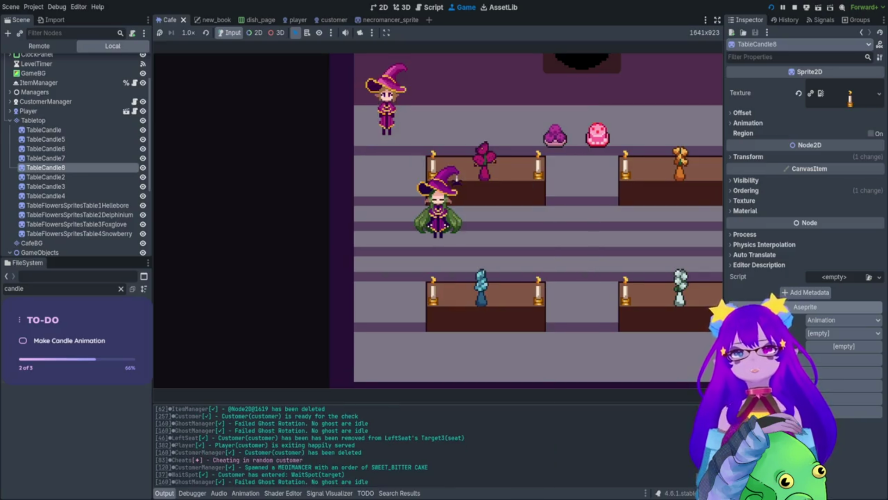
- Walk over, seat the new customer at the upper-left table, and take her order
{"action": "key", "text": "w"}
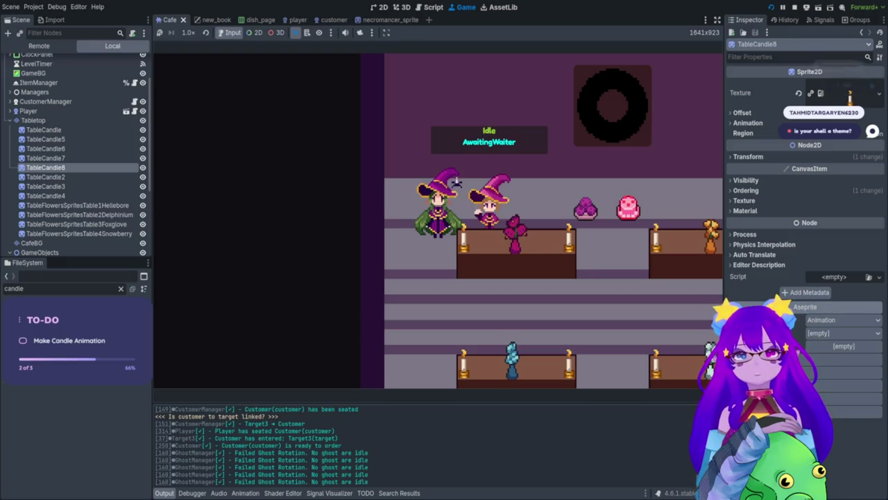
{"action": "left_click", "coordinate": [457, 180]}
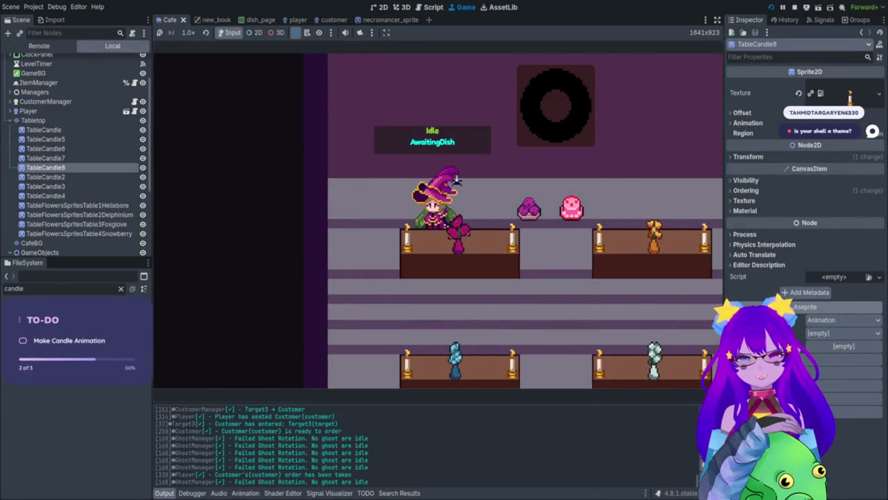
{"action": "key", "text": "grave"}
- Spawn another customer with the spawn cheat, walk to the front table, and take her order
{"action": "type", "text": "spawn"}
{"action": "key", "text": "Tab"}
{"action": "key", "text": "Tab"}
{"action": "key", "text": "Tab"}
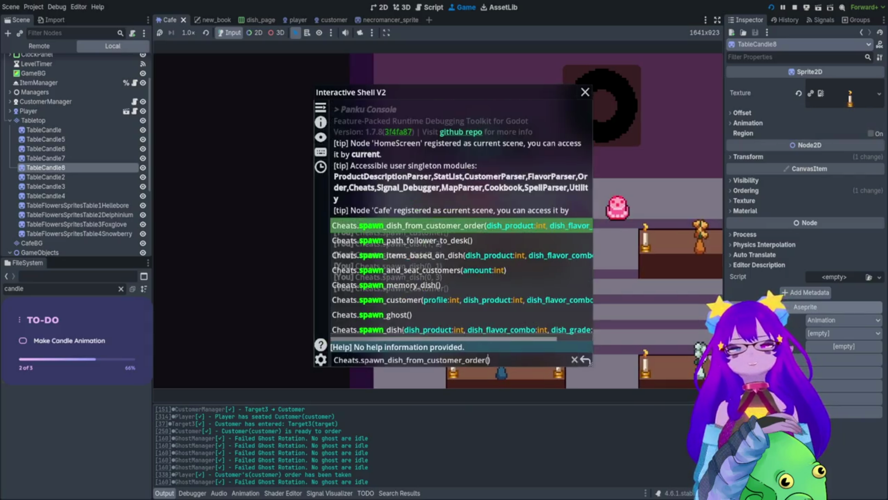
{"action": "key", "text": "Tab"}
{"action": "key", "text": "Return"}
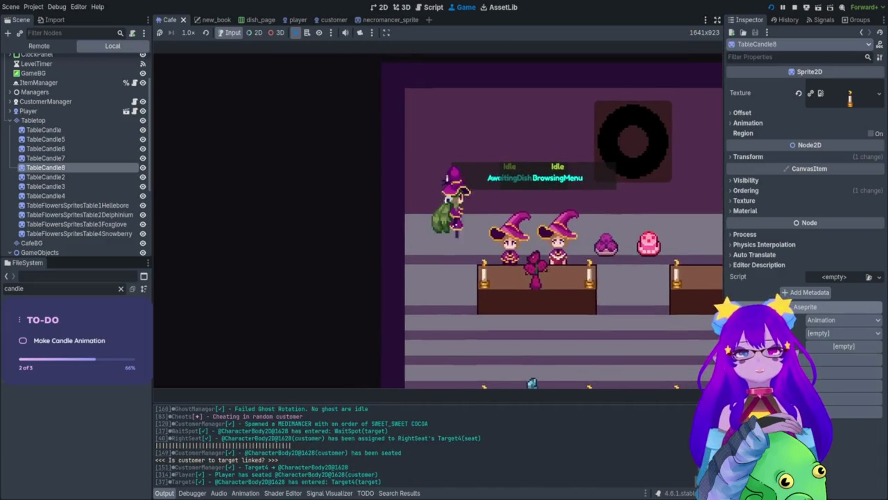
{"action": "key", "text": "s"}
{"action": "key", "text": "d"}
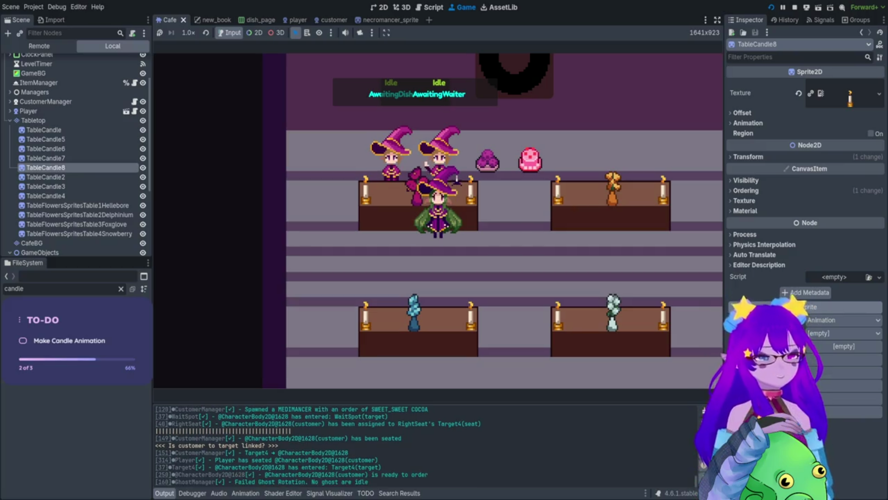
{"action": "key", "text": "e"}
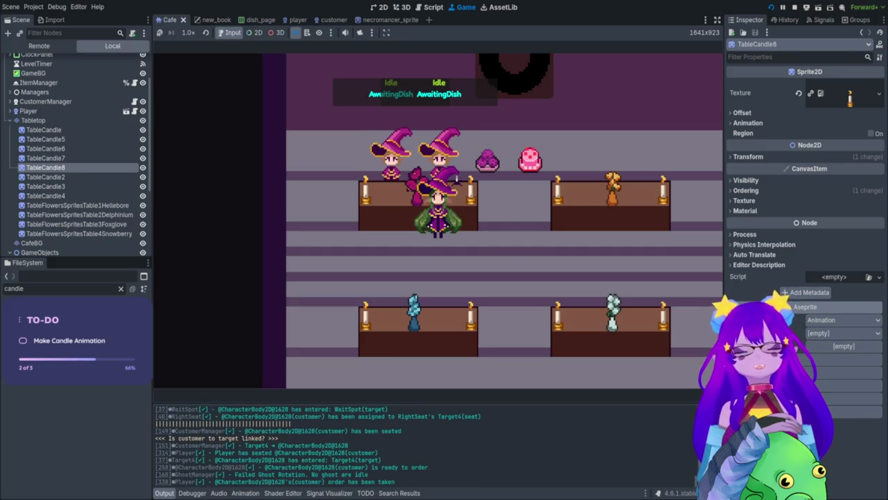
- Check the Orders page in the book, then walk around the tables to the upper-left counter
{"action": "key", "text": "d"}
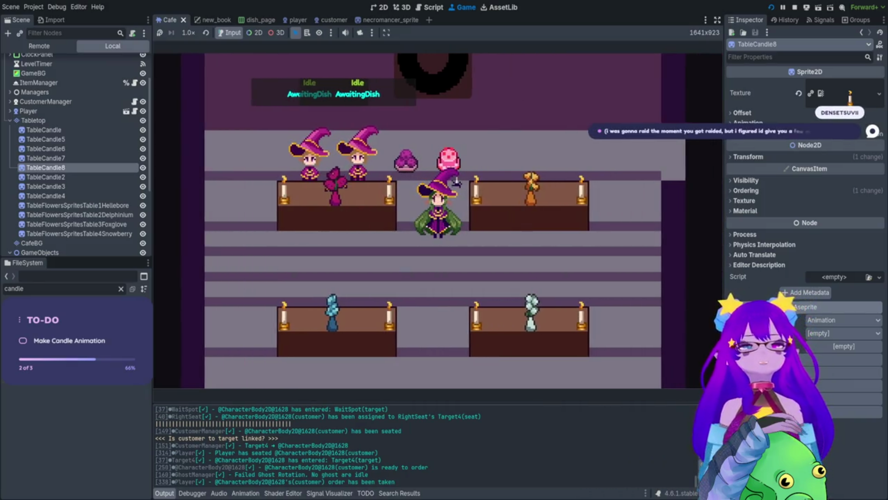
{"action": "key", "text": "Tab"}
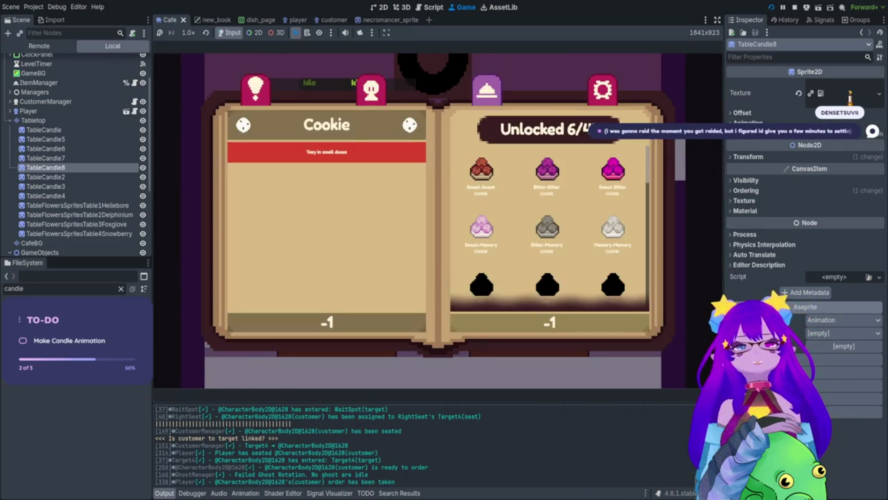
{"action": "key", "text": "q"}
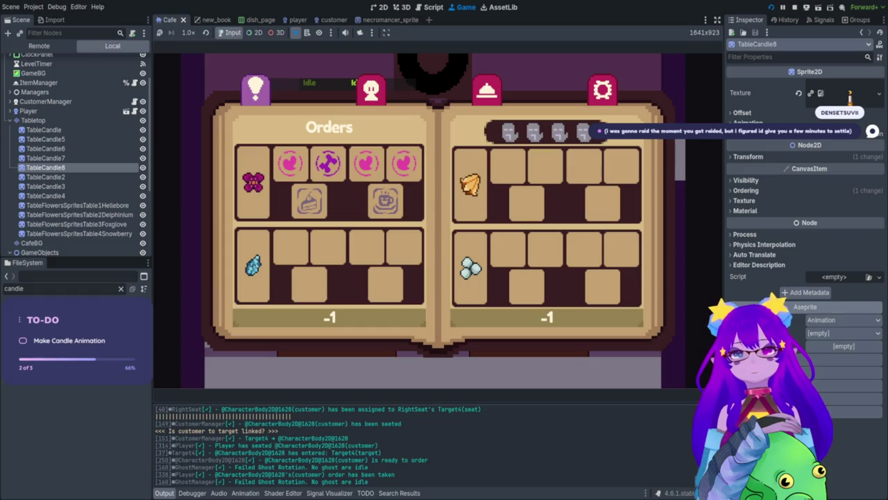
{"action": "key", "text": "Tab"}
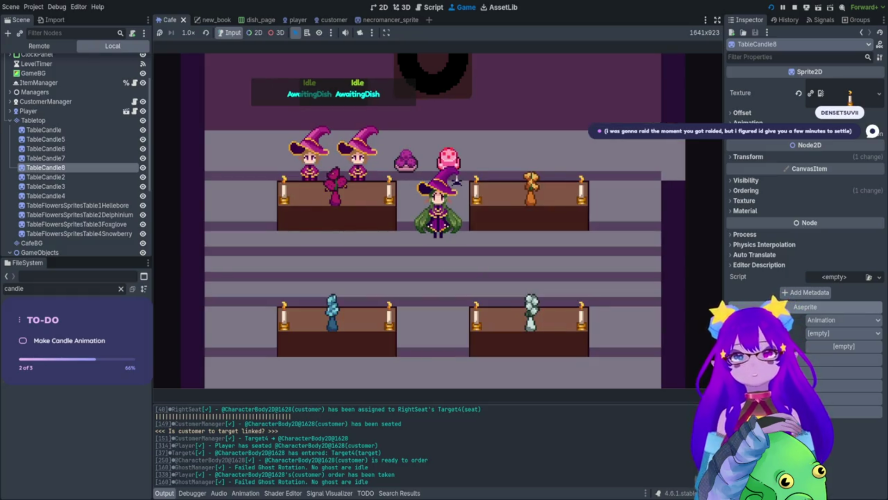
{"action": "key", "text": "s"}
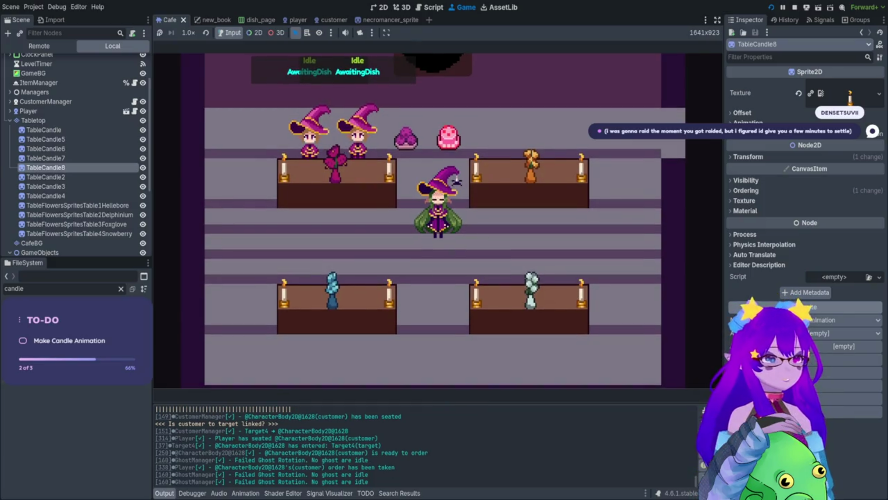
{"action": "key", "text": "a"}
{"action": "key", "text": "w"}
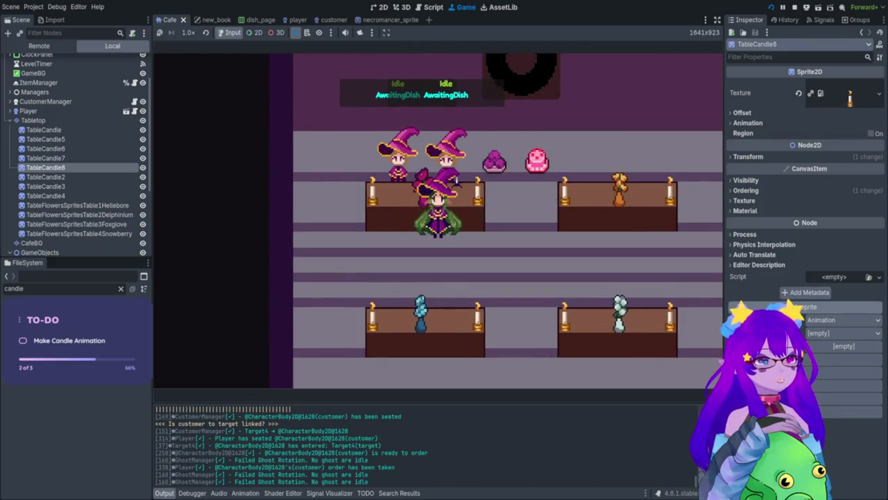
{"action": "key", "text": "d"}
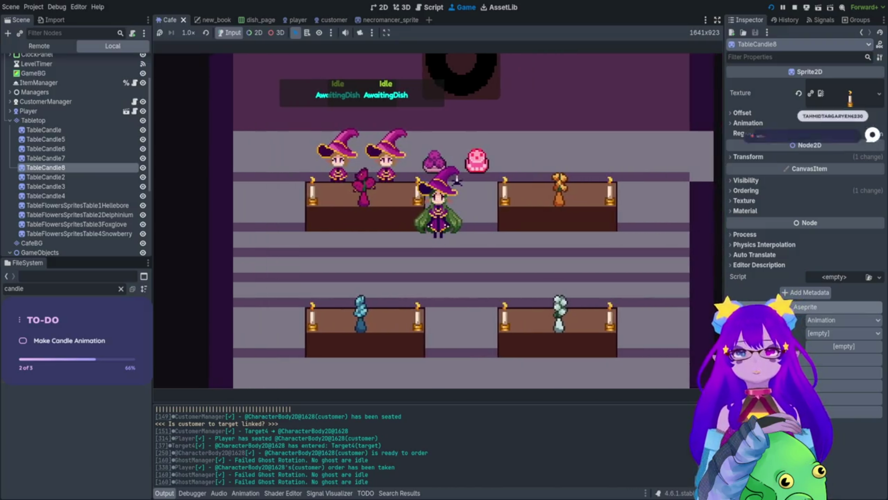
{"action": "key", "text": "a"}
- Browse the Cookie, Cake and Cocoa pages of the book and peek at the audio and controls settings
{"action": "key", "text": "e"}
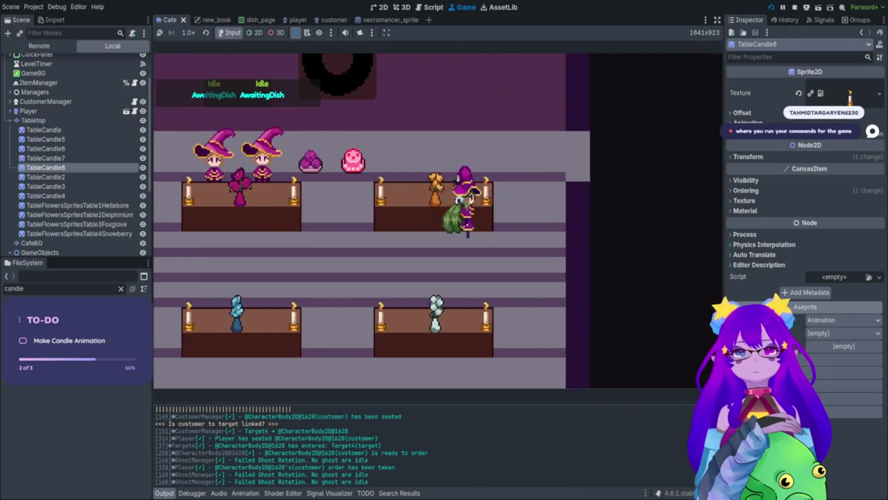
{"action": "key", "text": "d"}
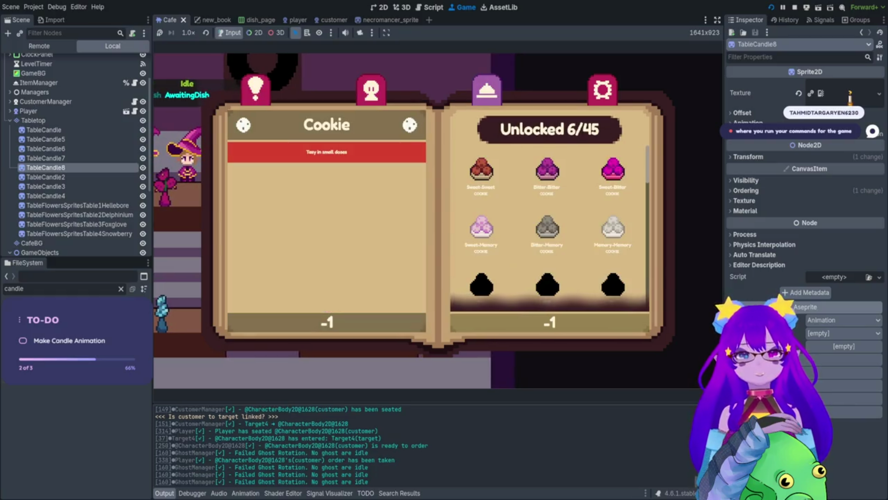
{"action": "key", "text": "Escape"}
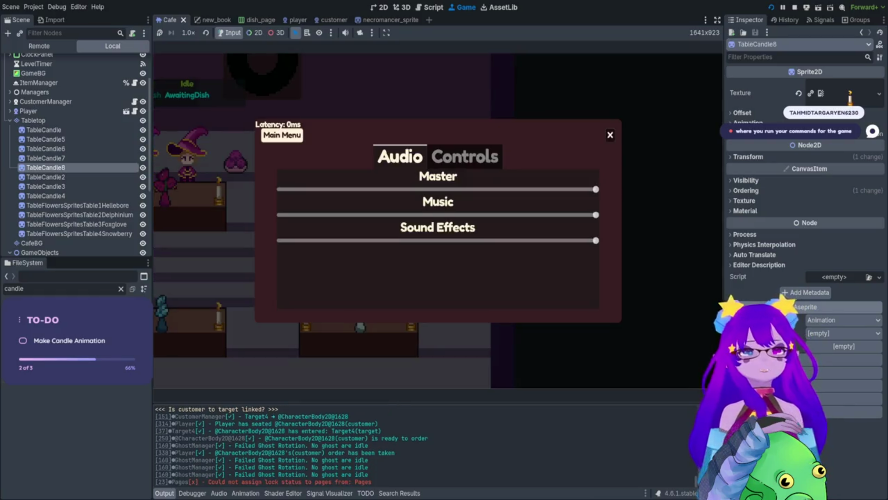
{"action": "key", "text": "Escape"}
{"action": "key", "text": "e"}
{"action": "key", "text": "d"}
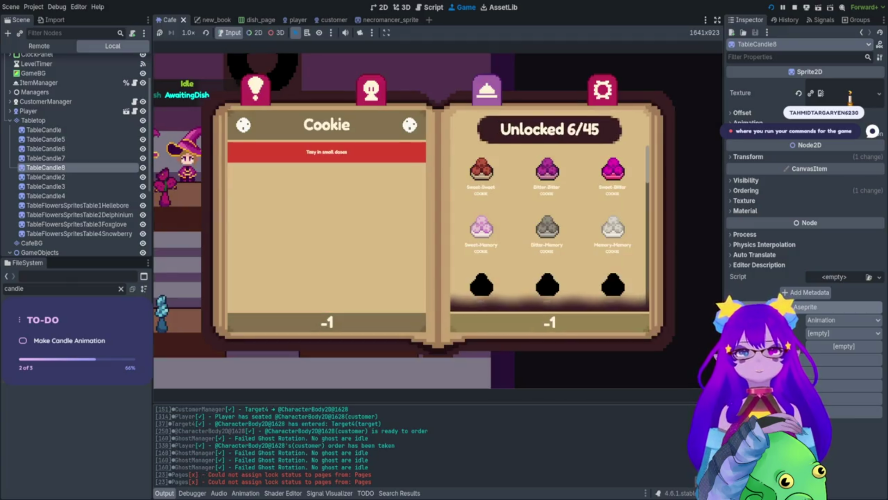
{"action": "key", "text": "Right"}
{"action": "key", "text": "Right"}
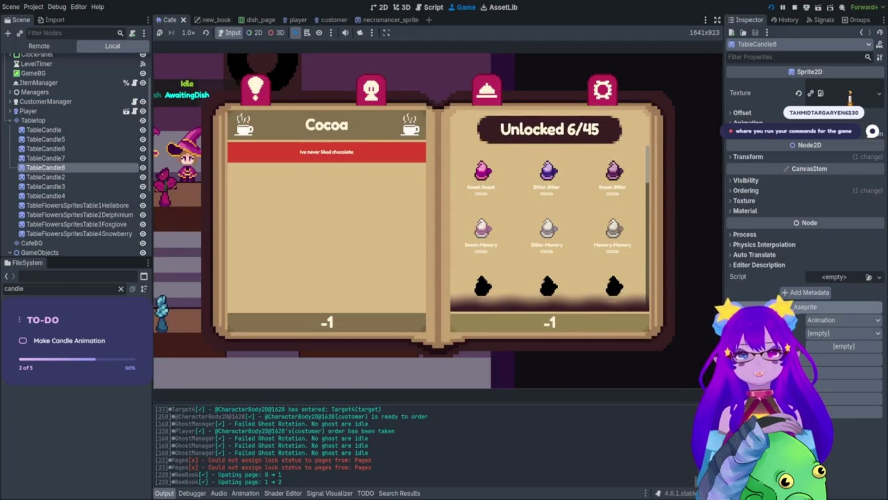
{"action": "key", "text": "d"}
{"action": "key", "text": "Escape"}
{"action": "key", "text": "Escape"}
- Walk the player into the kitchen up to the spellcasting counter
{"action": "key", "text": "w"}
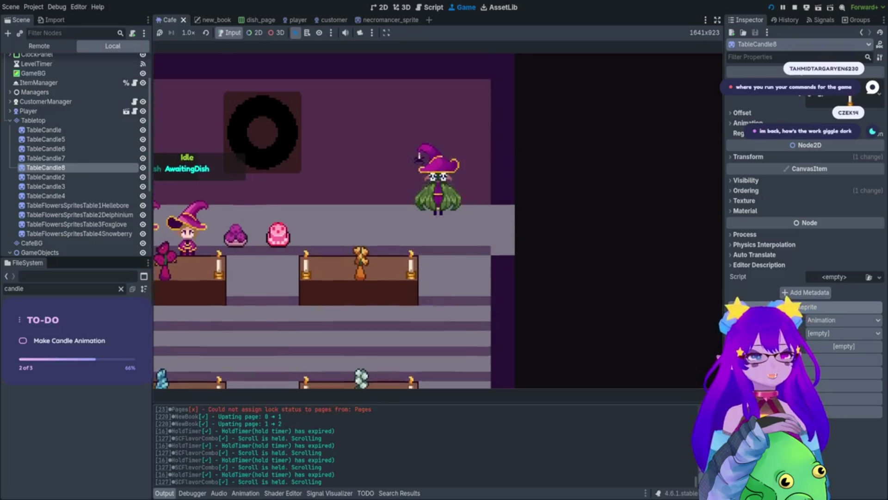
{"action": "key", "text": "d"}
{"action": "key", "text": "d"}
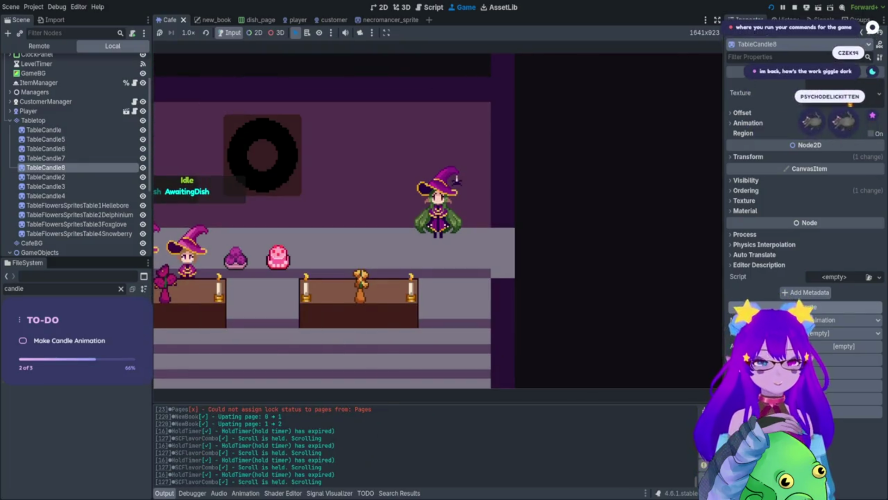
{"action": "key", "text": "d"}
{"action": "key", "text": "d"}
{"action": "key", "text": "w"}
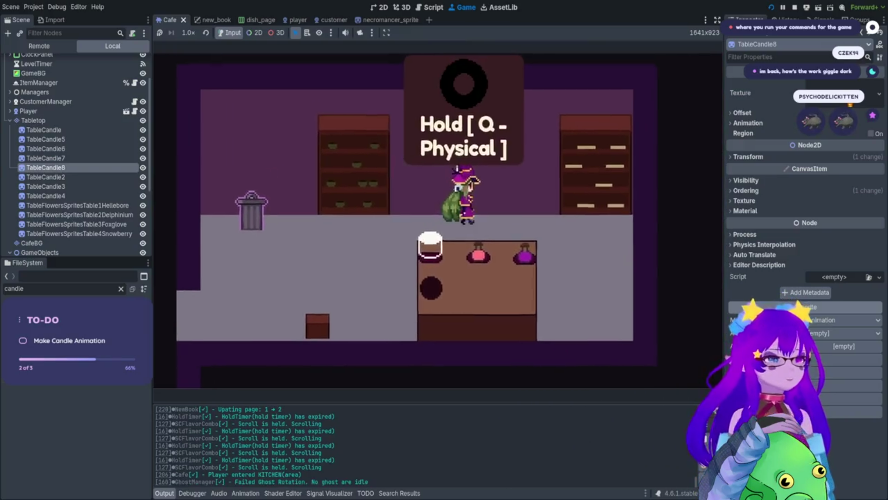
- Play the spellcasting minigame, typing the prompted text to finish at 74% accuracy and score 184
{"action": "key", "text": "q"}
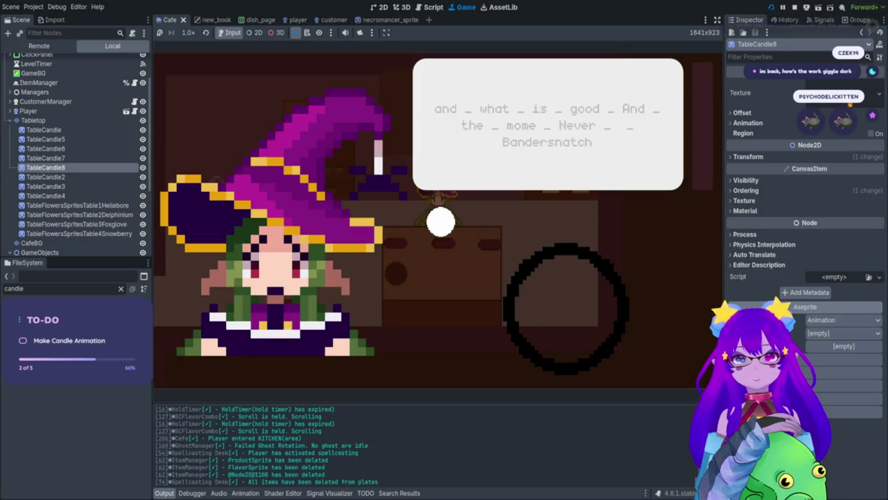
{"action": "type", "text": "and _ "}
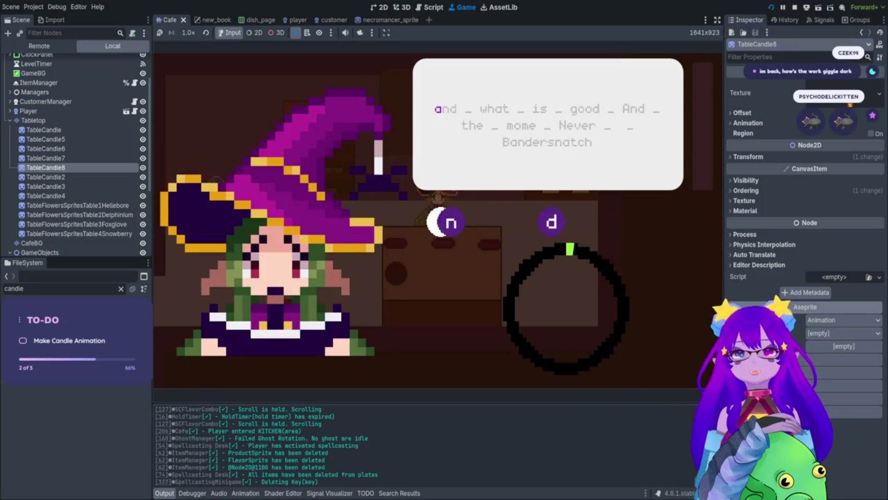
{"action": "type", "text": "what"}
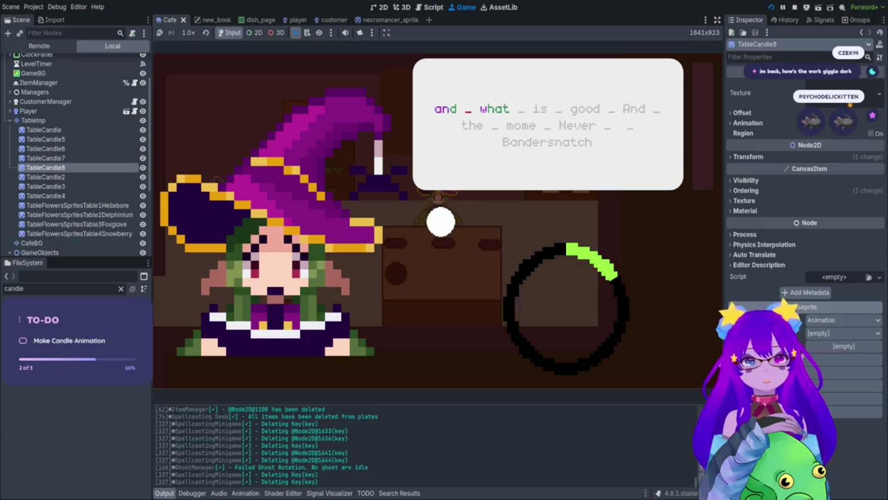
{"action": "type", "text": "is "}
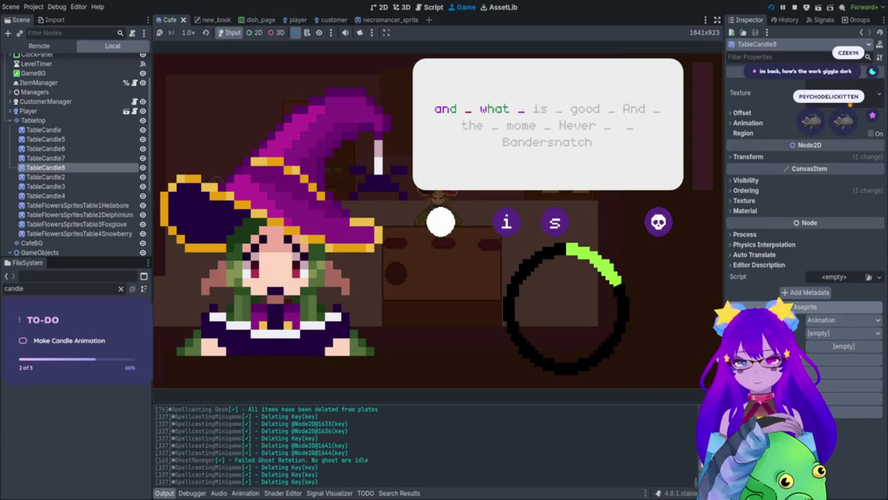
{"action": "type", "text": "good _"}
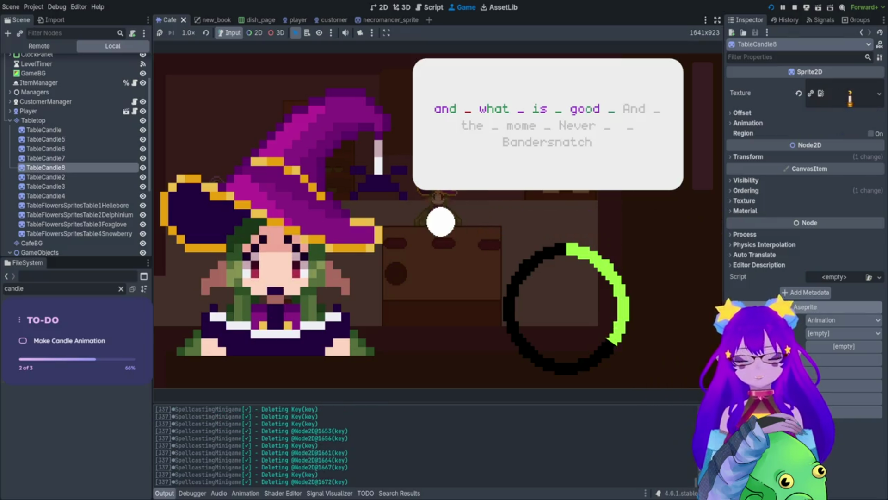
{"action": "type", "text": " A"}
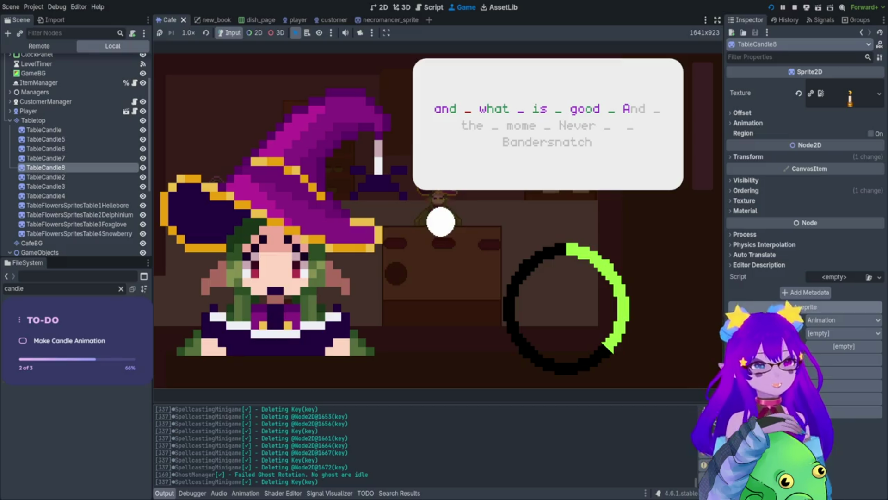
{"action": "type", "text": "n"}
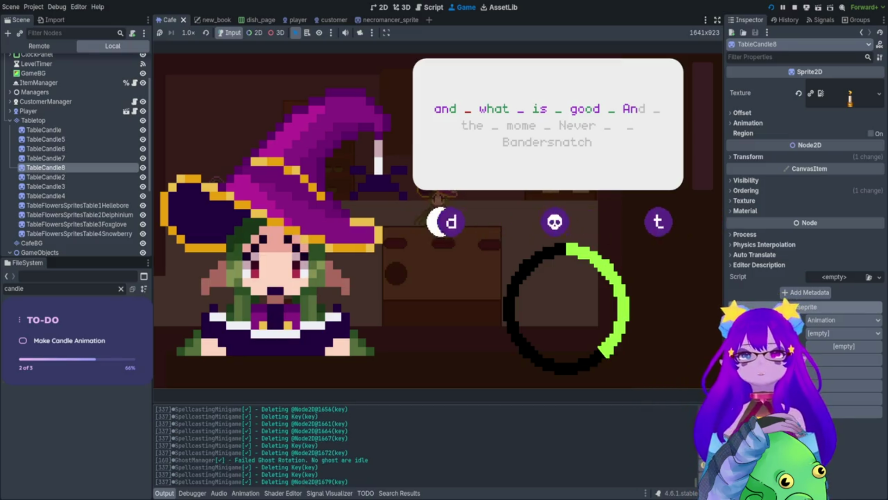
{"action": "type", "text": " th"}
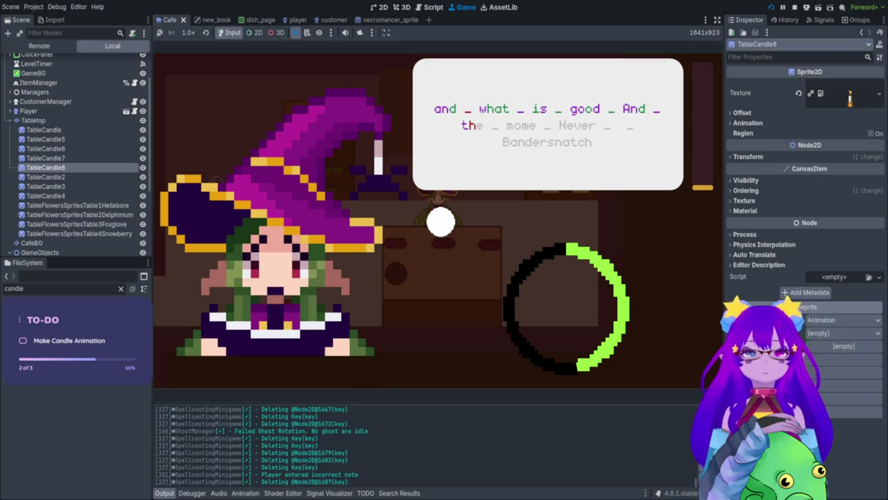
{"action": "type", "text": "e"}
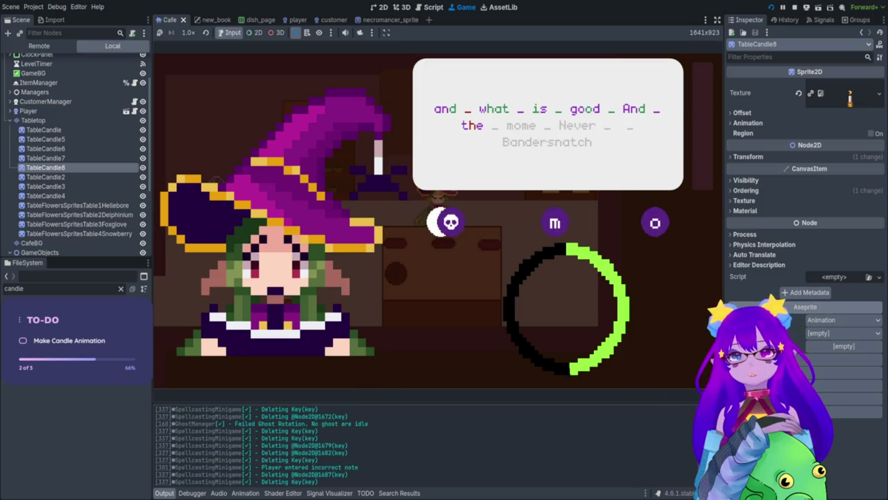
{"action": "type", "text": " mn"}
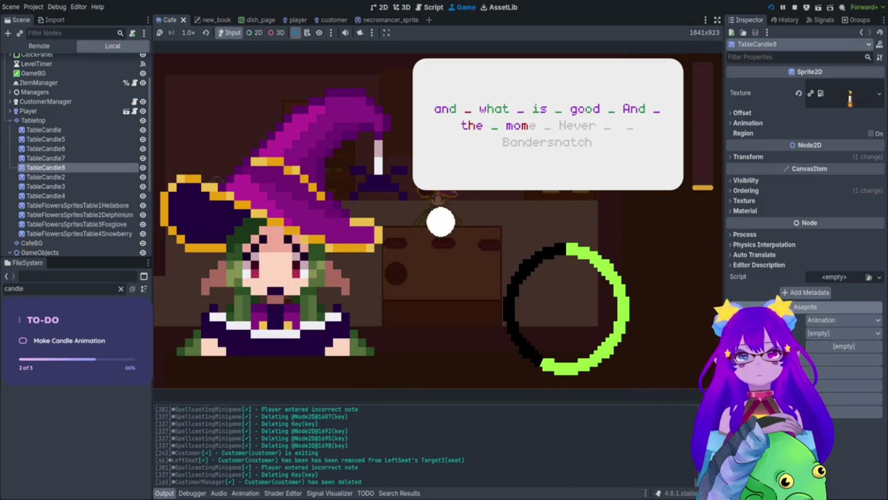
{"action": "type", "text": "e N"}
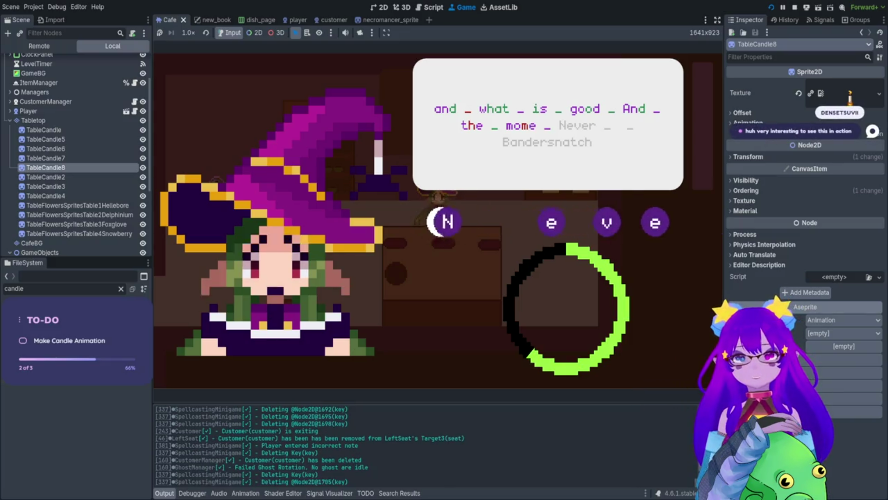
{"action": "type", "text": "ever  B"}
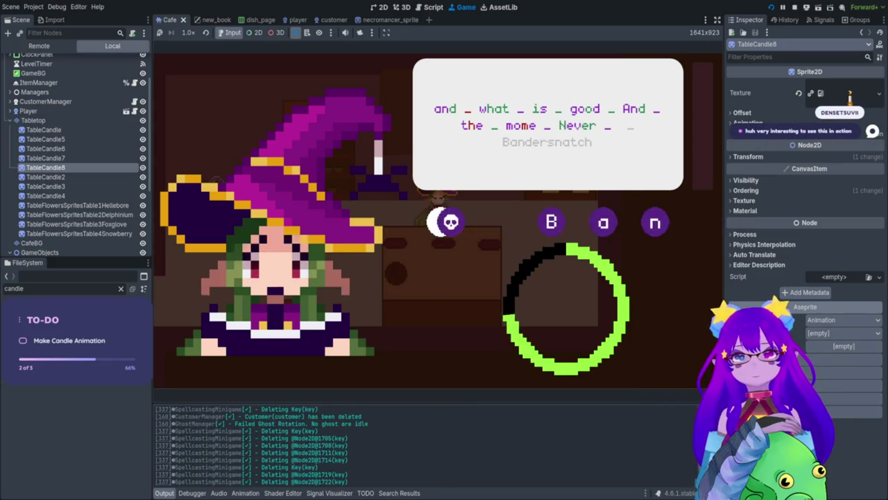
{"action": "type", "text": "ande"}
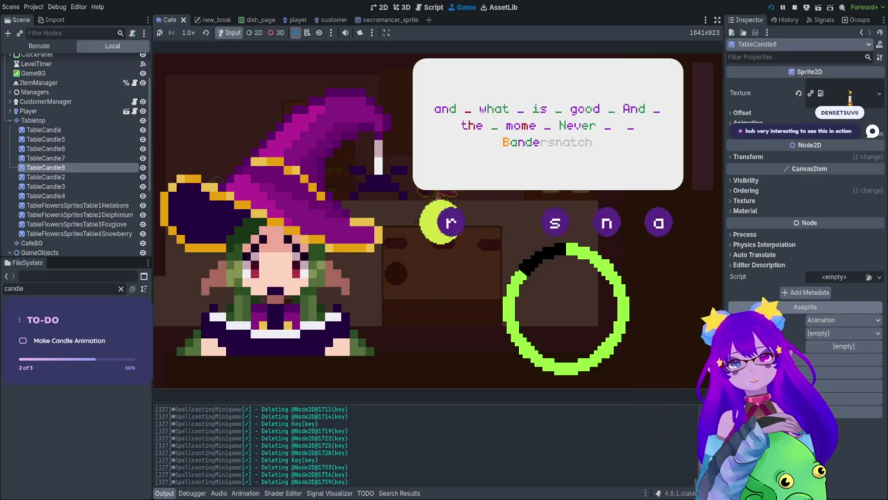
{"action": "type", "text": "rsnatc"}
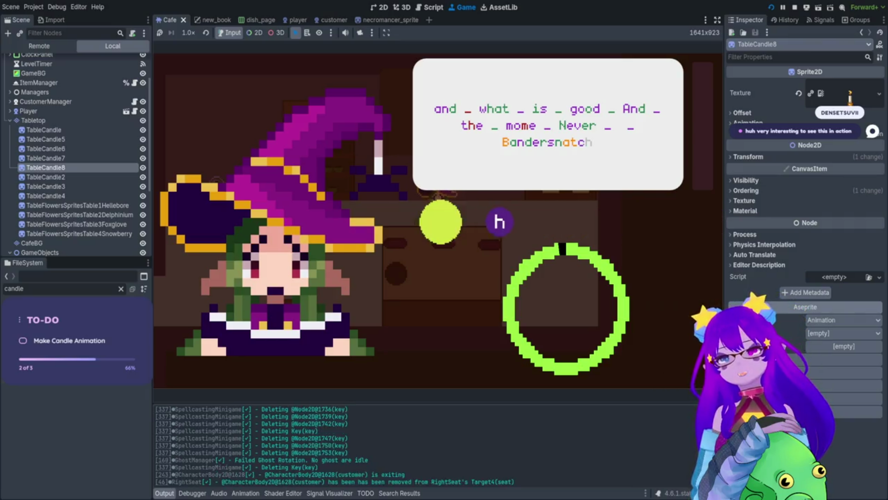
{"action": "type", "text": "h"}
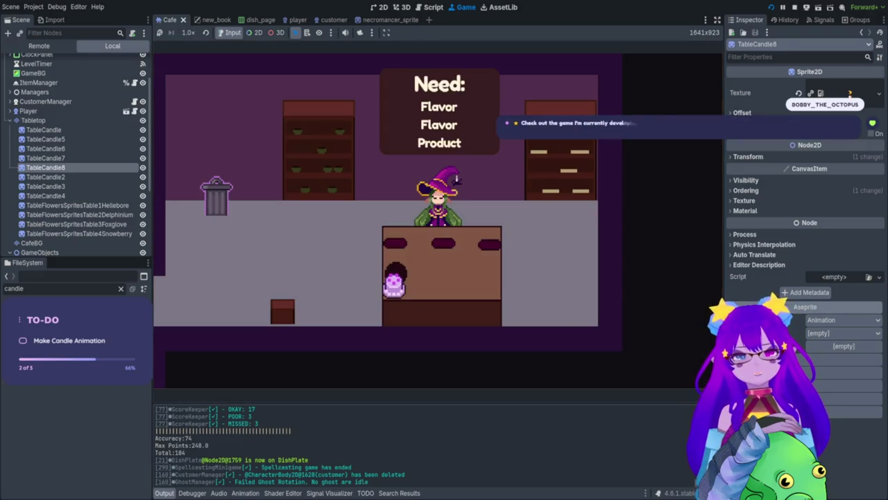
- Walk the player with the dish left, then right and down between the candle-lit tables
{"action": "key", "text": "Left"}
{"action": "key", "text": "Down"}
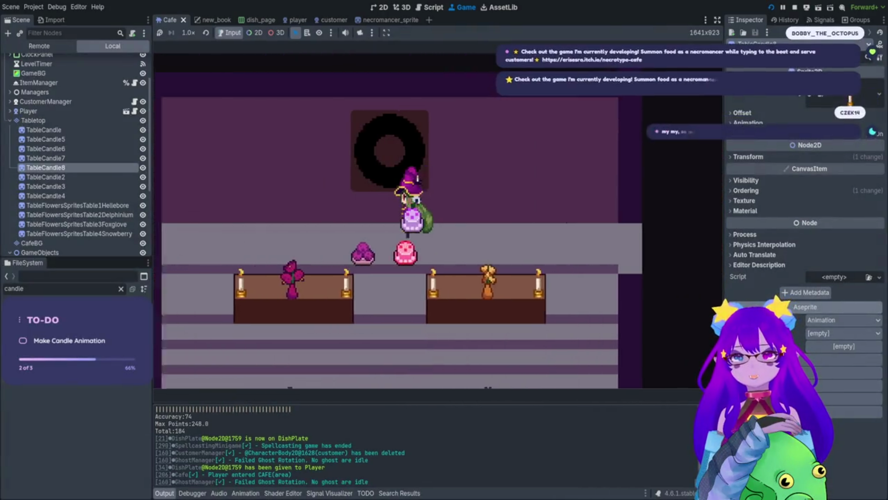
{"action": "key", "text": "Right"}
{"action": "key", "text": "Down"}
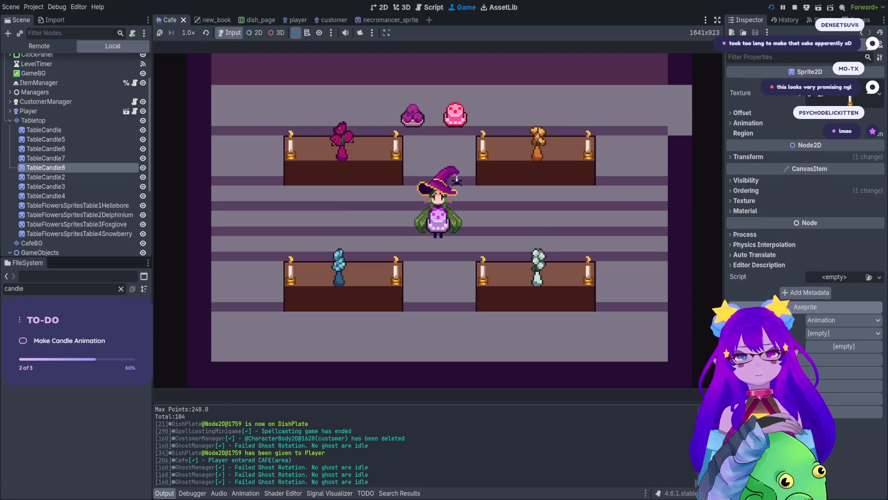
- Check the Cocoa and Orders pages in the book, toggling it while walking right and down
{"action": "key", "text": "Tab"}
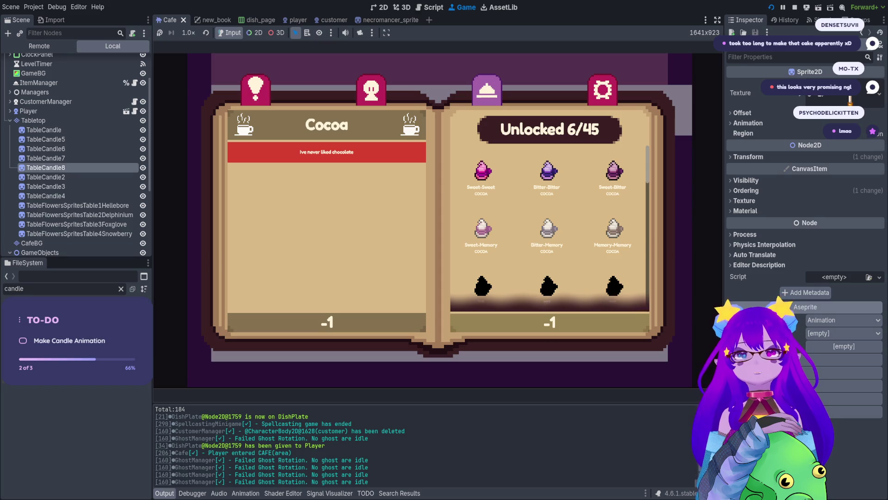
{"action": "key", "text": "e"}
{"action": "key", "text": "q"}
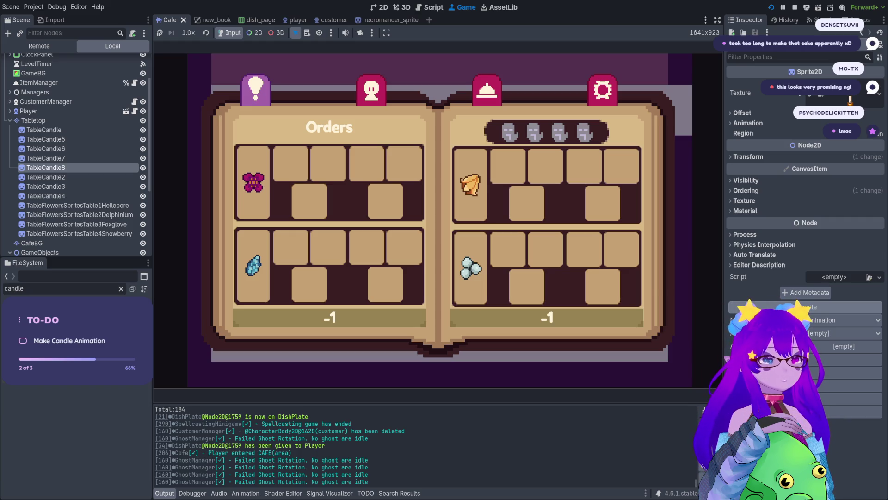
{"action": "key", "text": "Tab"}
{"action": "key", "text": "Tab"}
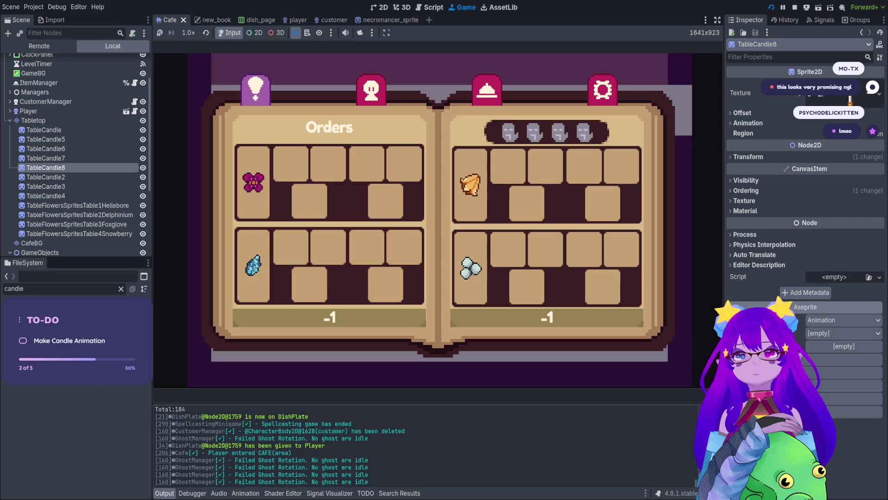
{"action": "key", "text": "Tab"}
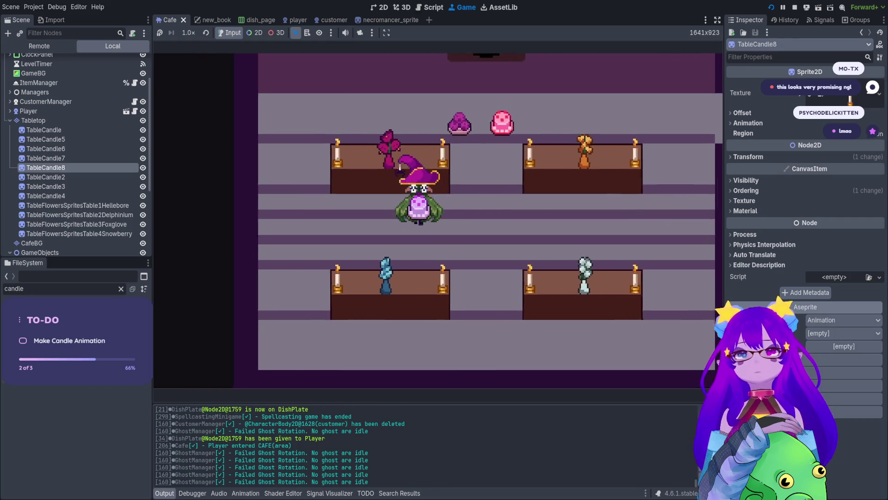
{"action": "key", "text": "Tab"}
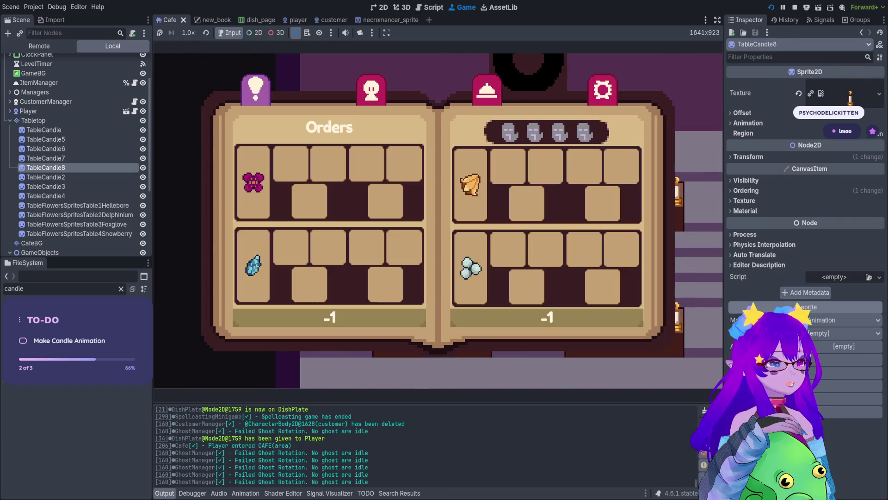
{"action": "key", "text": "Tab"}
{"action": "key", "text": "Tab"}
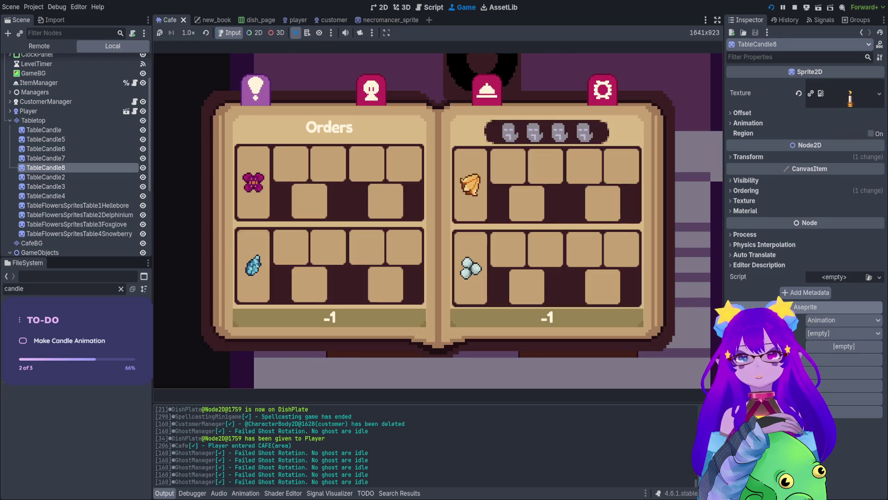
{"action": "key", "text": "Tab"}
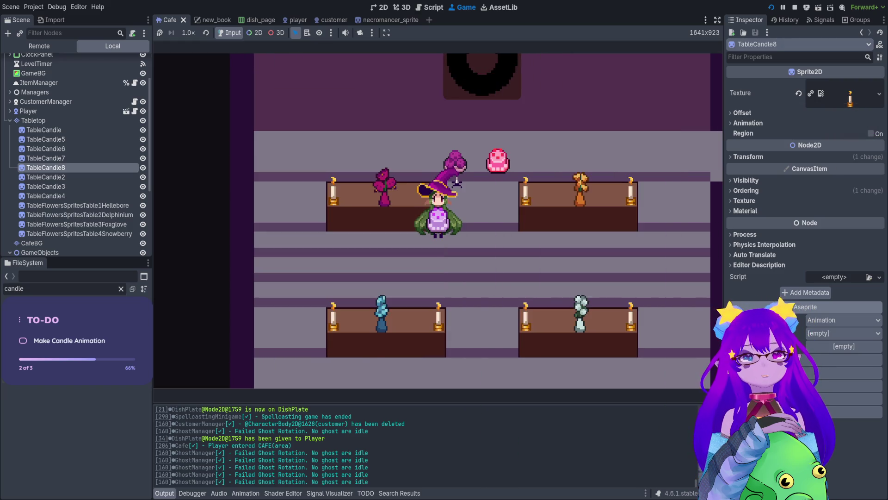
{"action": "key", "text": "d"}
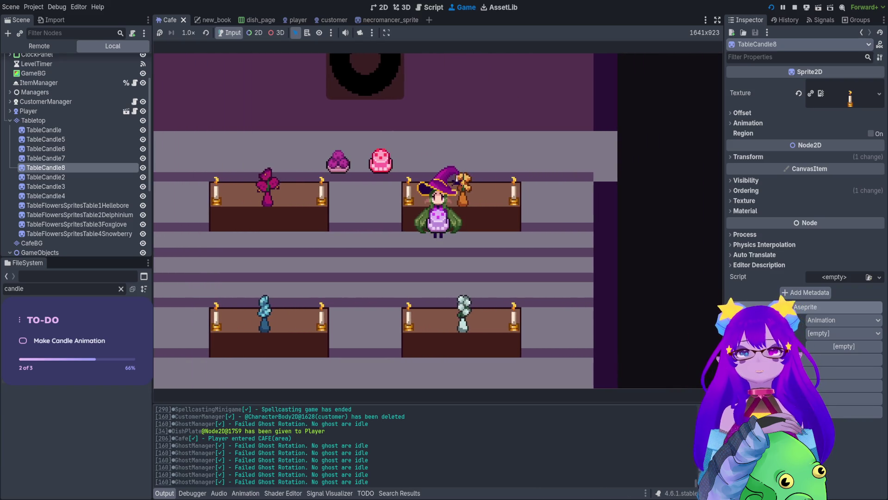
{"action": "key", "text": "s"}
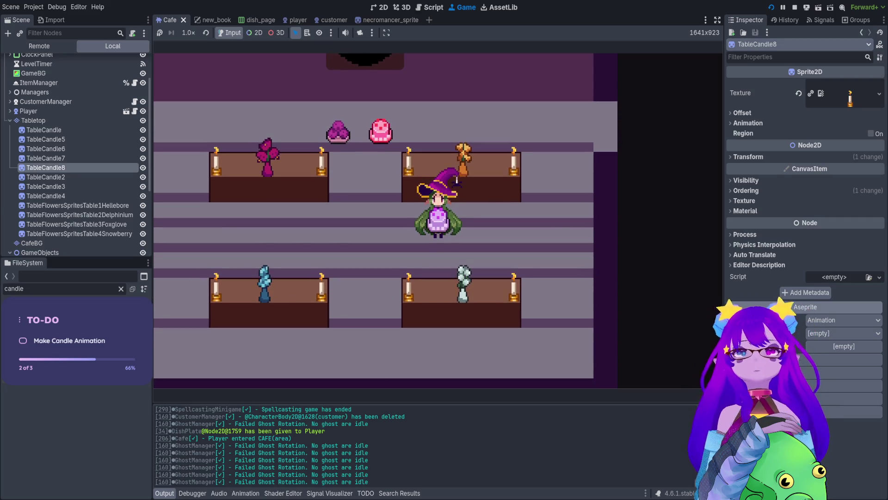
{"action": "key", "text": "Tab"}
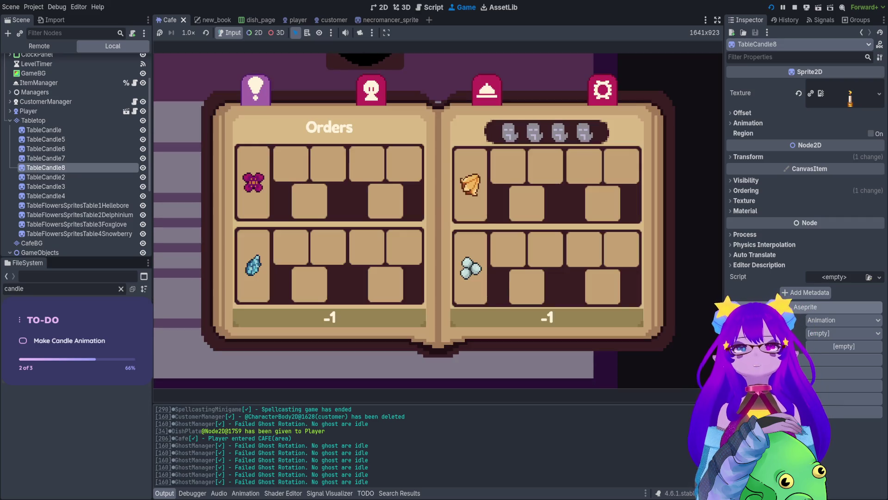
{"action": "key", "text": "Tab"}
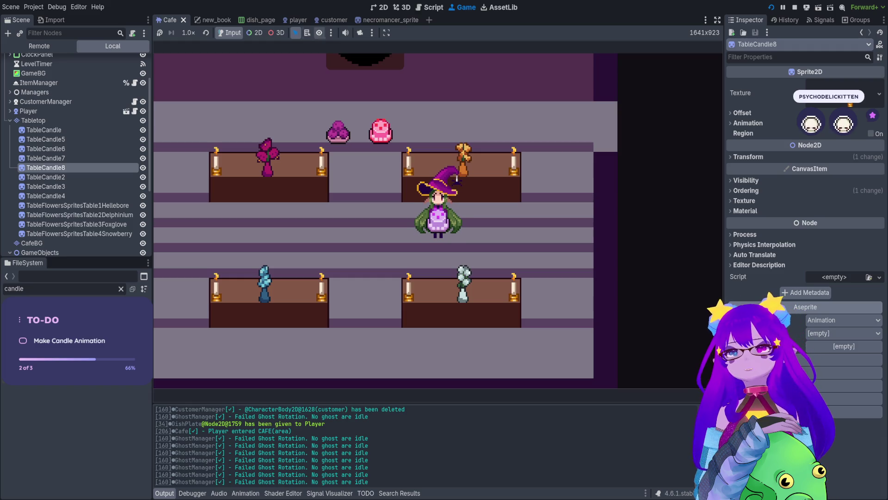
- Spawn a customer by running the spawn cheat from the debug console
{"action": "key", "text": "quoteleft"}
{"action": "type", "text": "spawn"}
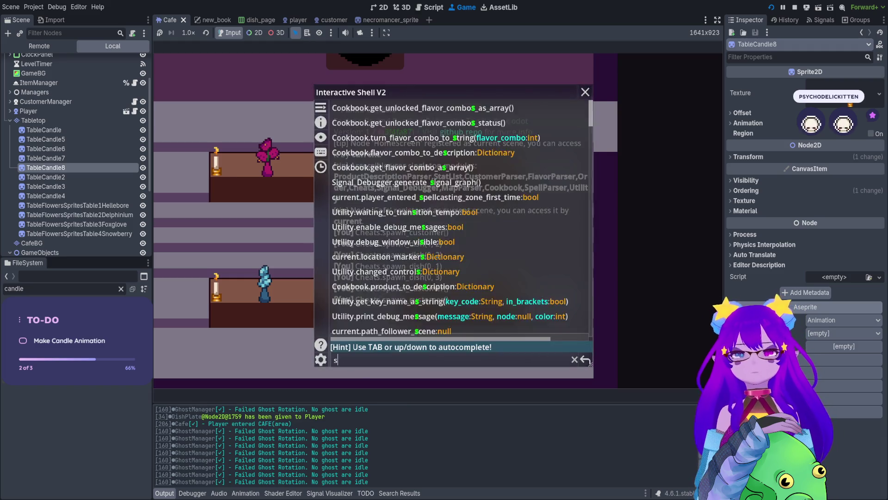
{"action": "key", "text": "Tab"}
{"action": "key", "text": "Tab"}
{"action": "key", "text": "Tab"}
{"action": "key", "text": "Return"}
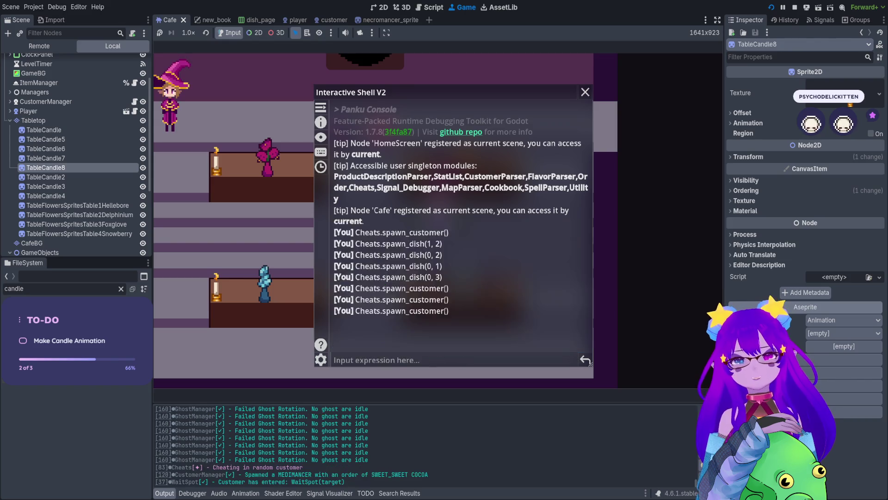
{"action": "key", "text": "quoteleft"}
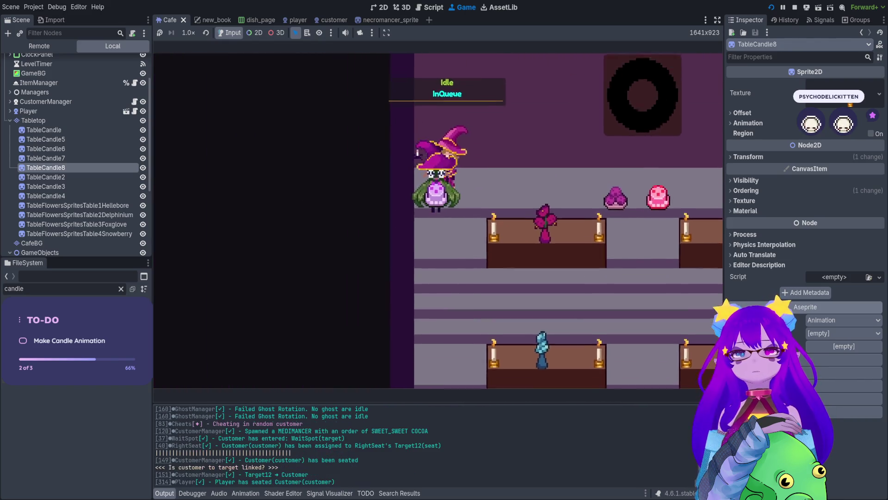
- Seat the new customer, then walk into the kitchen and trash the old dish
{"action": "key", "text": "d"}
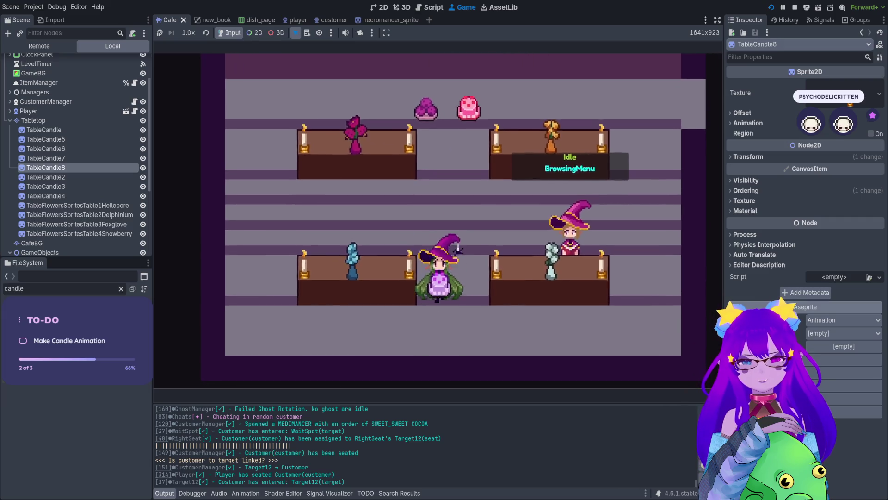
{"action": "key", "text": "w"}
{"action": "key", "text": "d"}
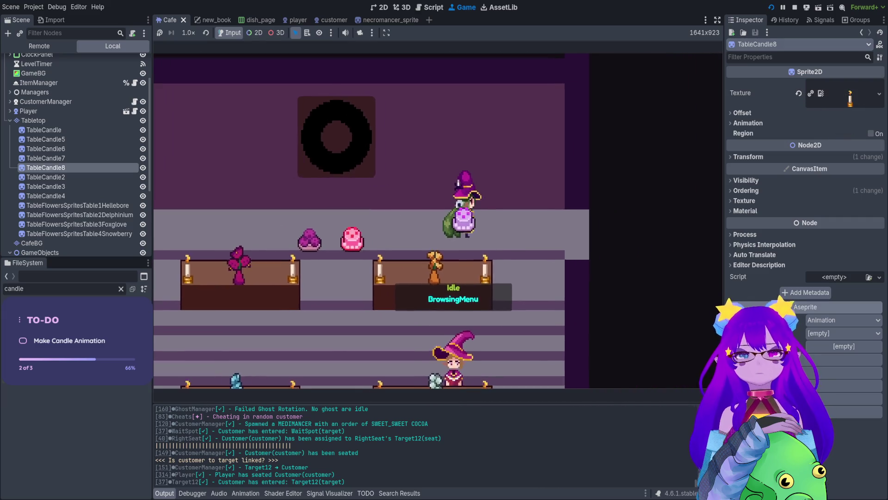
{"action": "key", "text": "s"}
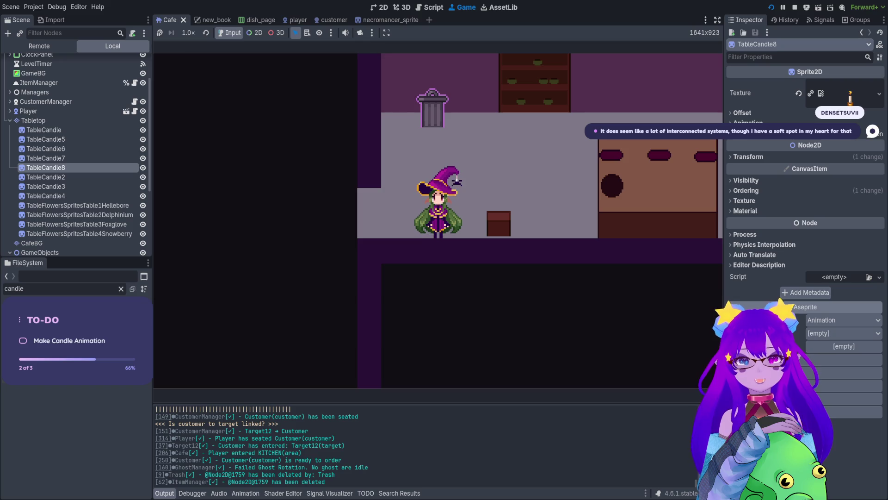
- Walk back to the seated customer, take her order, and stop the running game
{"action": "key", "text": "a"}
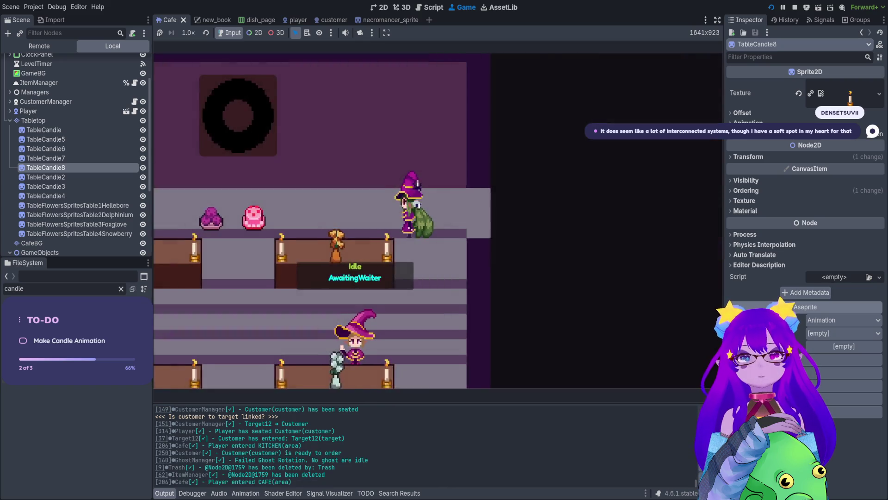
{"action": "key", "text": "s"}
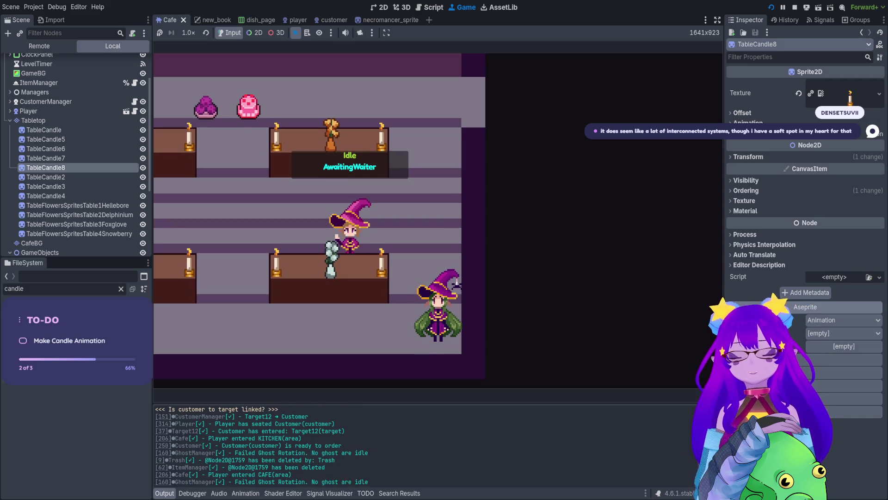
{"action": "key", "text": "a"}
{"action": "key", "text": "w"}
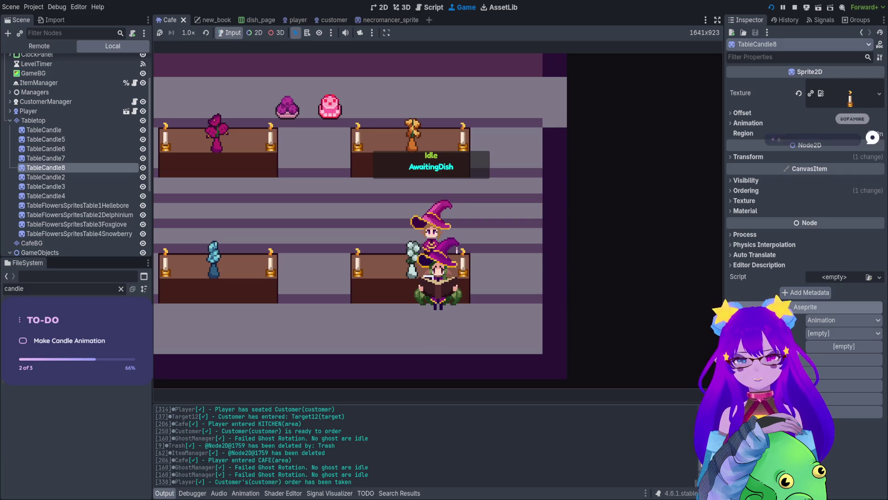
{"action": "key", "text": "d"}
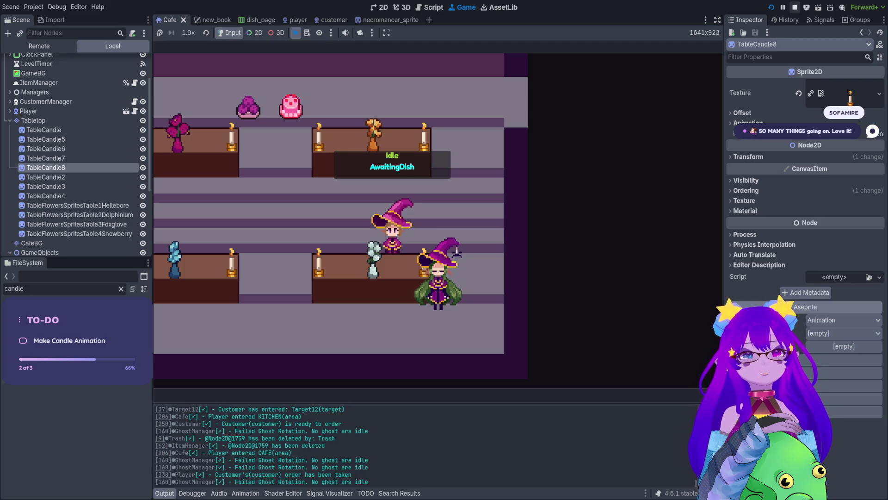
{"action": "left_click", "coordinate": [792, 8]}
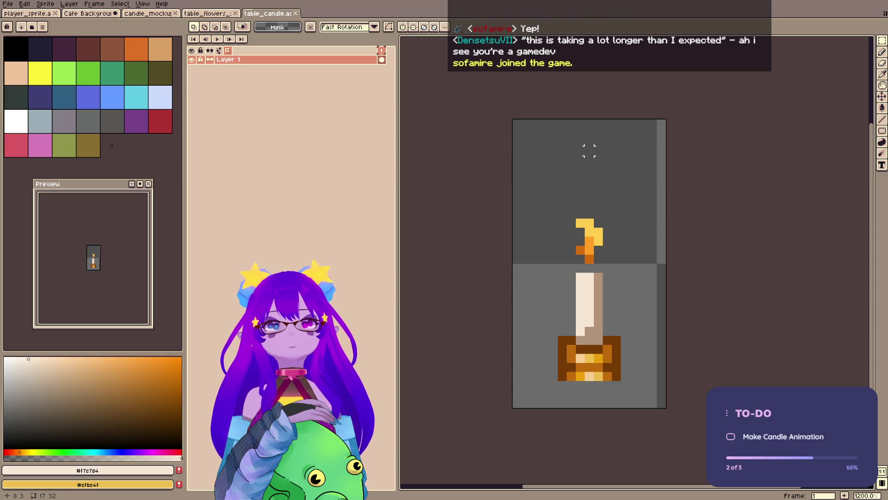
- Zoom in on the candle sprite and duplicate Layer 1 into Layer 1 Copy
{"action": "scroll", "coordinate": [588, 234], "scroll_direction": "up", "scroll_amount": 1}
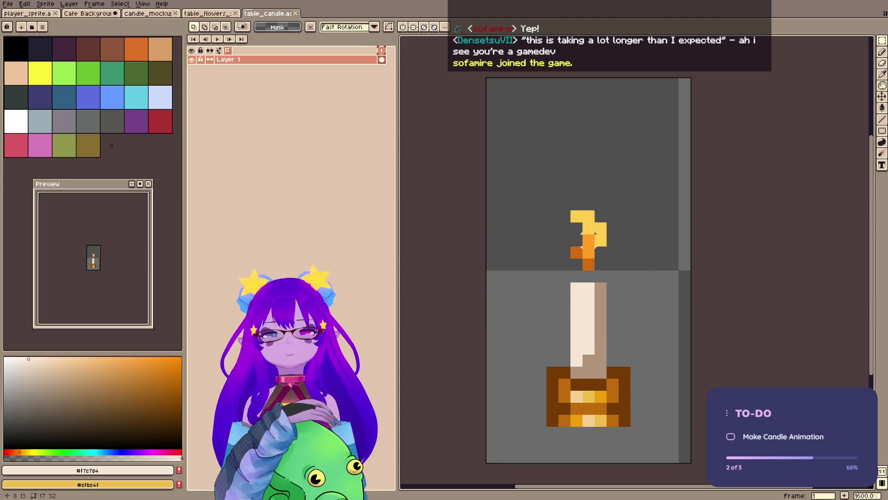
{"action": "left_click_drag", "start_coordinate": [589, 234], "coordinate": [544, 224]}
{"action": "key", "text": "h"}
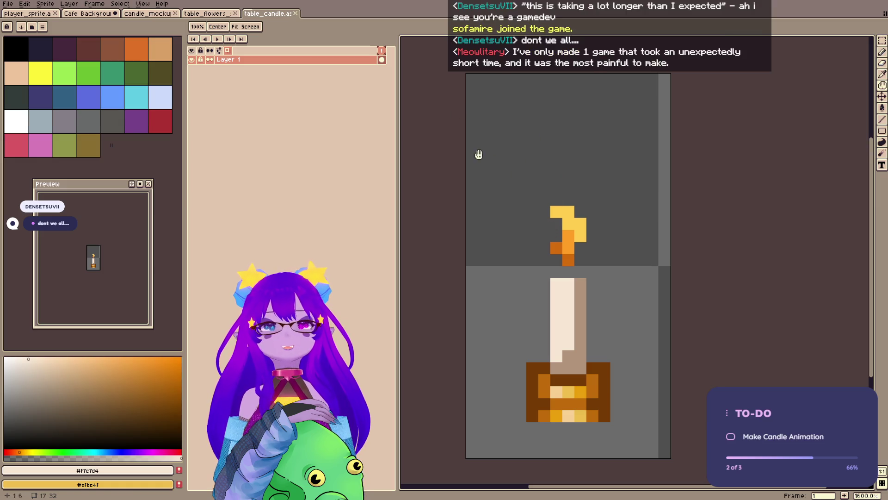
{"action": "key", "text": "m"}
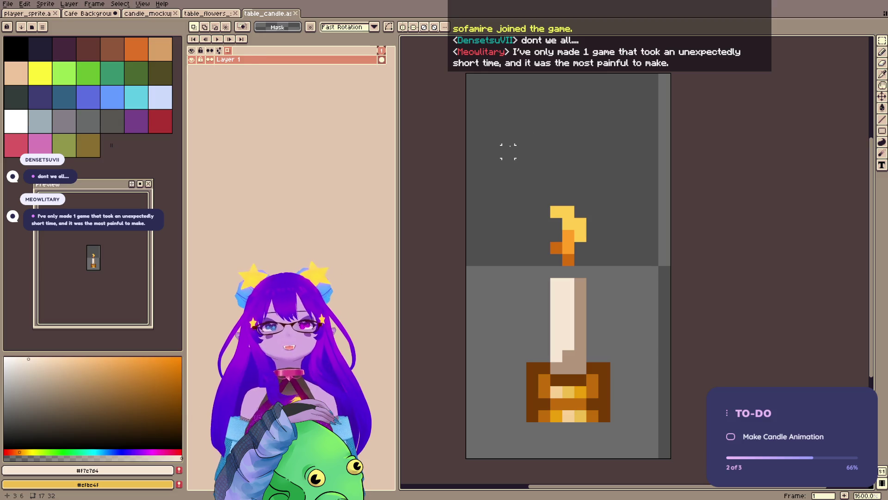
{"action": "key", "text": "ctrl+j"}
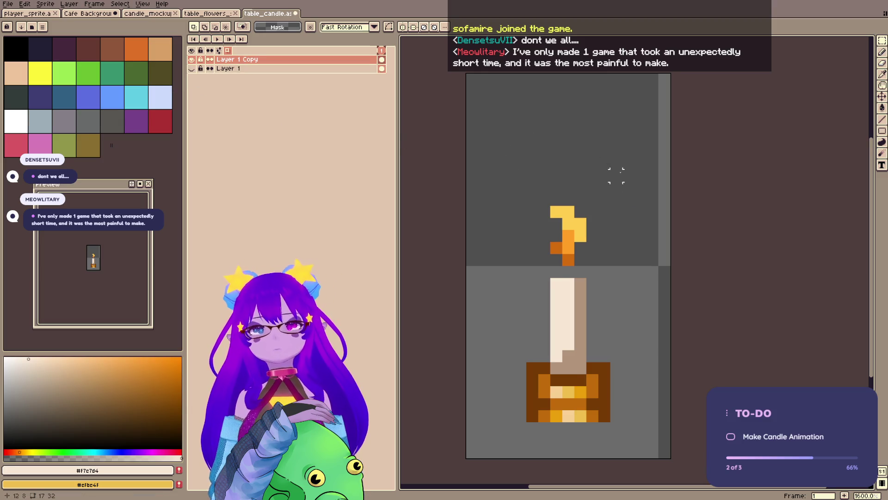
- Erase a strip from the middle of the copied candle's body and bring up the reference photos
{"action": "scroll", "coordinate": [617, 176], "scroll_direction": "down", "scroll_amount": 1}
{"action": "scroll", "coordinate": [605, 212], "scroll_direction": "left", "scroll_amount": 1}
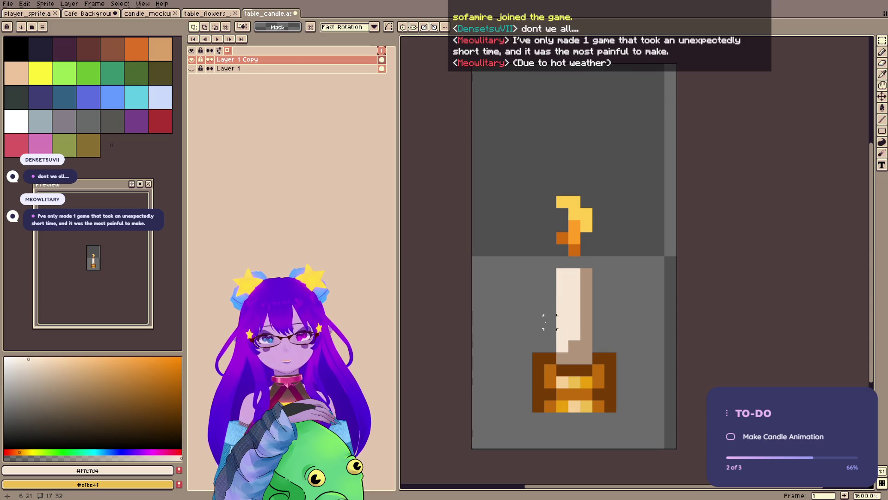
{"action": "key", "text": "e"}
{"action": "mouse_move", "coordinate": [562, 322]}
{"action": "left_mouse_down"}
{"action": "mouse_move", "coordinate": [563, 310]}
{"action": "mouse_move", "coordinate": [587, 310]}
{"action": "mouse_move", "coordinate": [569, 334]}
{"action": "mouse_move", "coordinate": [611, 334]}
{"action": "left_mouse_up"}
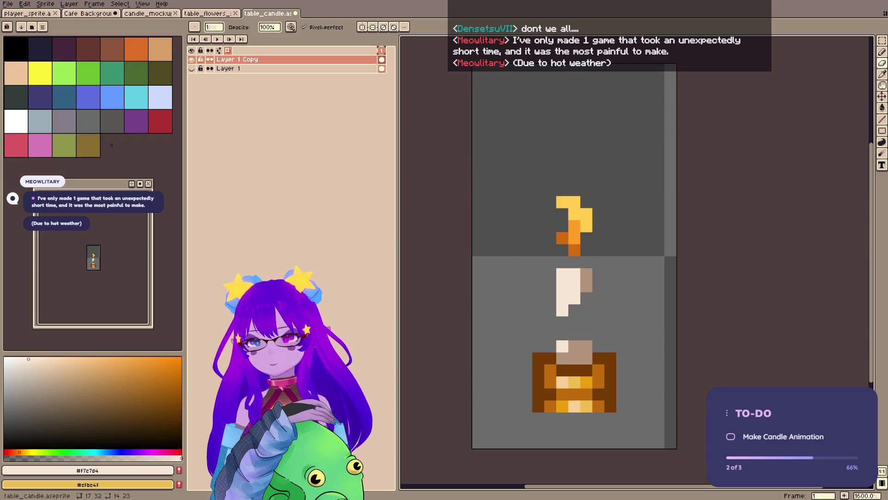
{"action": "key", "text": "alt+Tab"}
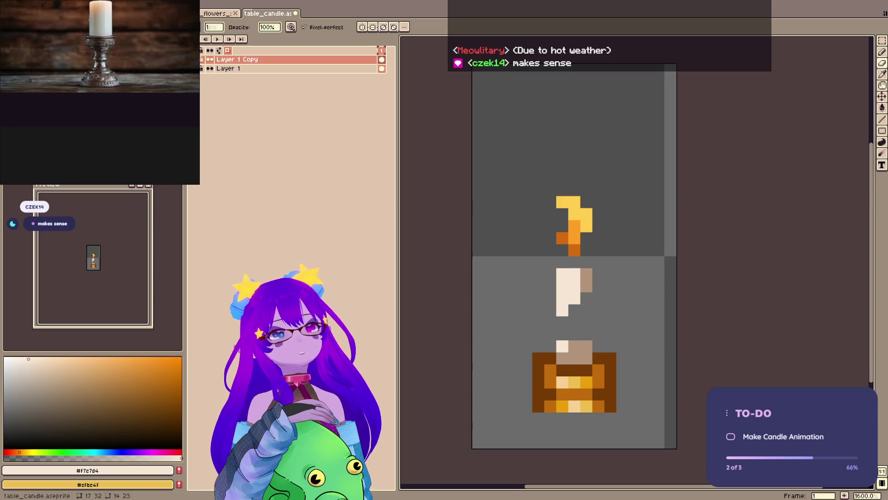
- Paste and position a melting-candle photo on the reference board, then erase the copy's flame and upper body
{"action": "key", "text": "ctrl+v"}
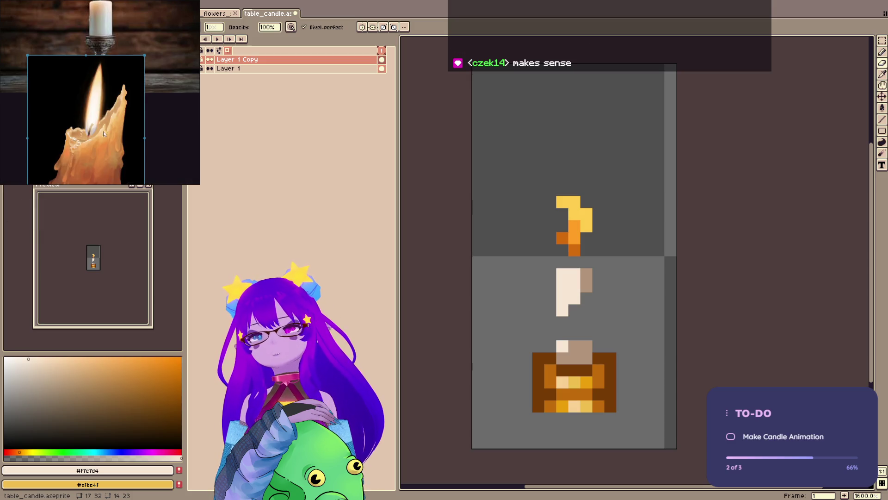
{"action": "scroll", "coordinate": [89, 132], "scroll_direction": "up", "scroll_amount": 3}
{"action": "scroll", "coordinate": [74, 81], "scroll_direction": "down", "scroll_amount": 5}
{"action": "left_click_drag", "start_coordinate": [74, 81], "coordinate": [72, 144]}
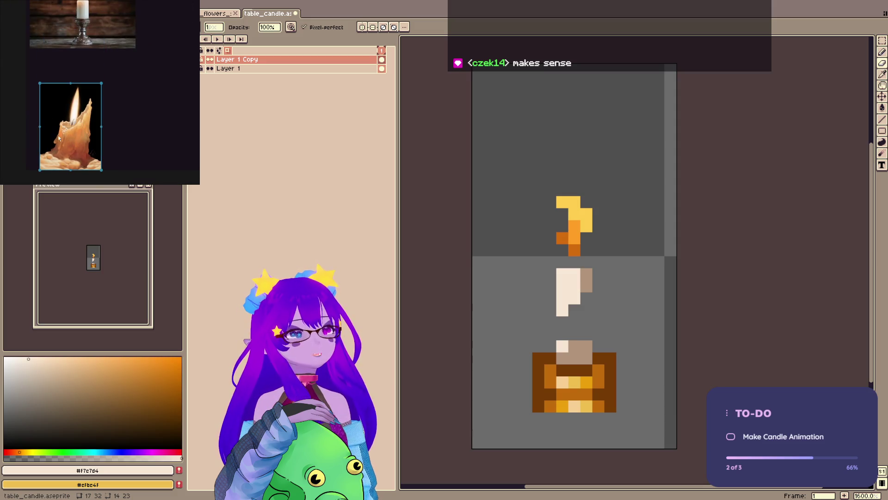
{"action": "scroll", "coordinate": [58, 137], "scroll_direction": "up", "scroll_amount": 4}
{"action": "scroll", "coordinate": [91, 158], "scroll_direction": "down", "scroll_amount": 3}
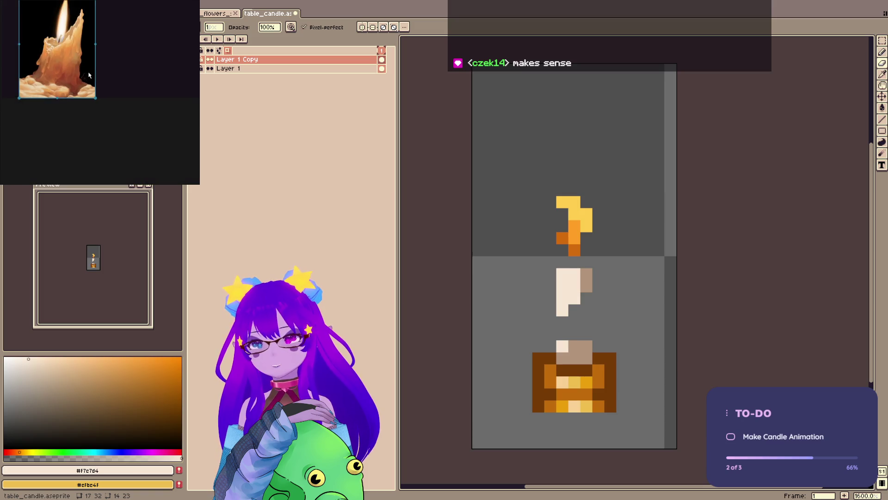
{"action": "left_click_drag", "start_coordinate": [89, 75], "coordinate": [120, 132]}
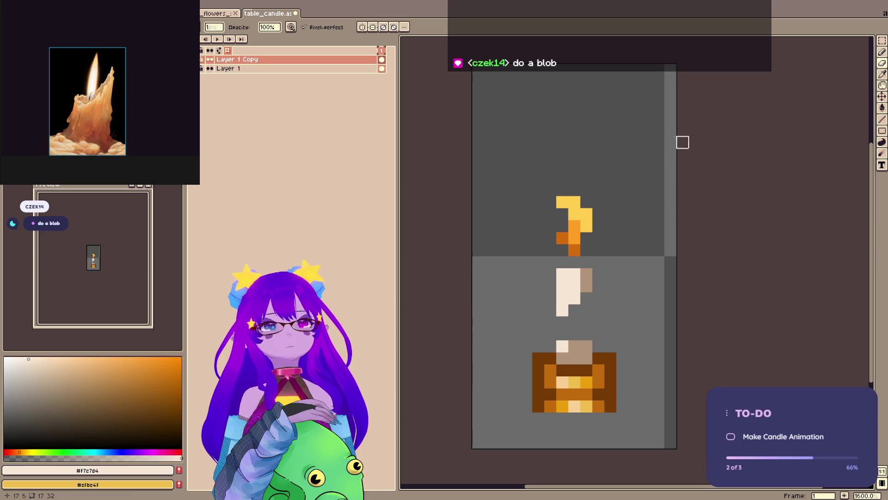
{"action": "mouse_move", "coordinate": [515, 250]}
{"action": "left_mouse_down"}
{"action": "mouse_move", "coordinate": [587, 298]}
{"action": "mouse_move", "coordinate": [581, 231]}
{"action": "mouse_move", "coordinate": [605, 232]}
{"action": "mouse_move", "coordinate": [557, 256]}
{"action": "mouse_move", "coordinate": [579, 266]}
{"action": "mouse_move", "coordinate": [582, 328]}
{"action": "mouse_move", "coordinate": [575, 352]}
{"action": "mouse_move", "coordinate": [556, 341]}
{"action": "mouse_move", "coordinate": [615, 344]}
{"action": "mouse_move", "coordinate": [560, 349]}
{"action": "mouse_move", "coordinate": [550, 370]}
{"action": "left_mouse_up"}
- Pencil a cream wax cap above the holder, filling its grey hole and trimming the top pixel
{"action": "key", "text": "b"}
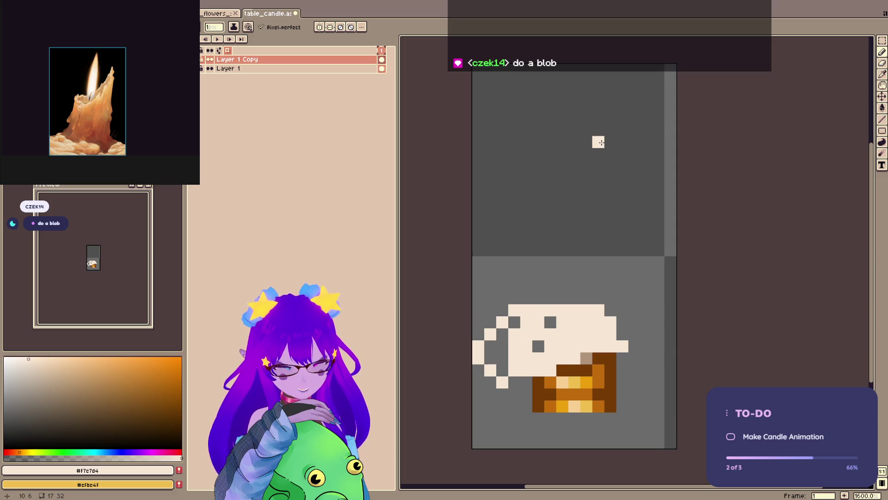
{"action": "key", "text": "ctrl+z"}
{"action": "key", "text": "ctrl+z"}
{"action": "key", "text": "ctrl+z"}
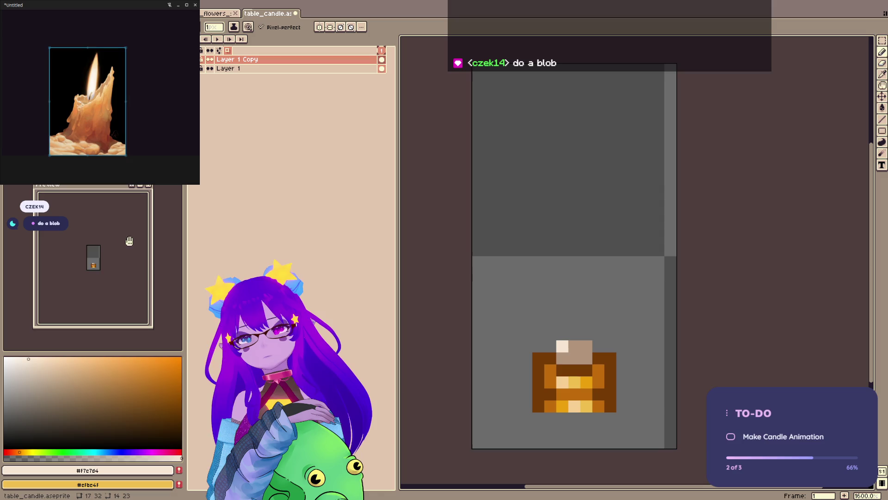
{"action": "scroll", "coordinate": [129, 241], "scroll_direction": "up", "scroll_amount": 2}
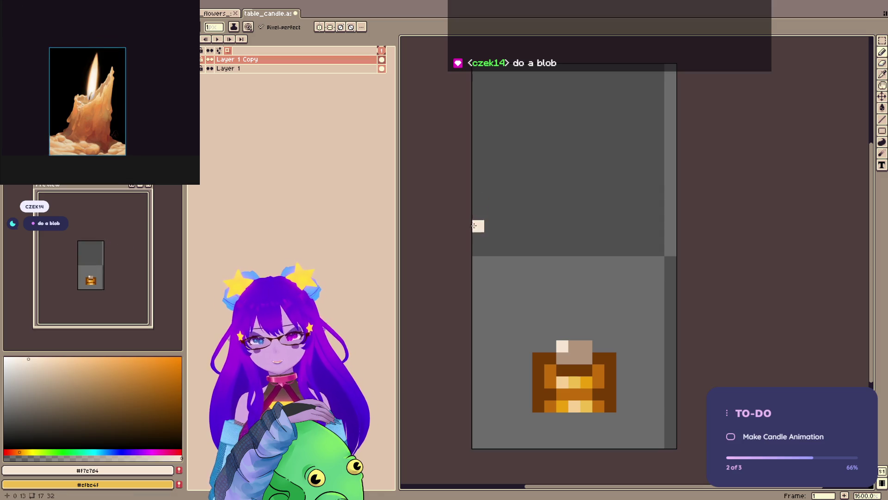
{"action": "mouse_move", "coordinate": [562, 357]}
{"action": "left_mouse_down"}
{"action": "mouse_move", "coordinate": [591, 332]}
{"action": "mouse_move", "coordinate": [574, 359]}
{"action": "left_mouse_up"}
{"action": "left_click", "coordinate": [560, 333]}
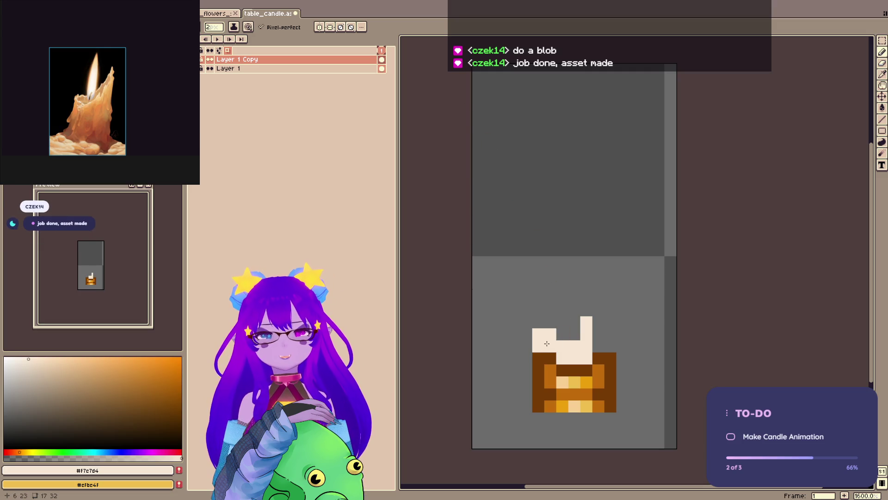
{"action": "left_click", "coordinate": [598, 346]}
{"action": "left_click", "coordinate": [574, 335]}
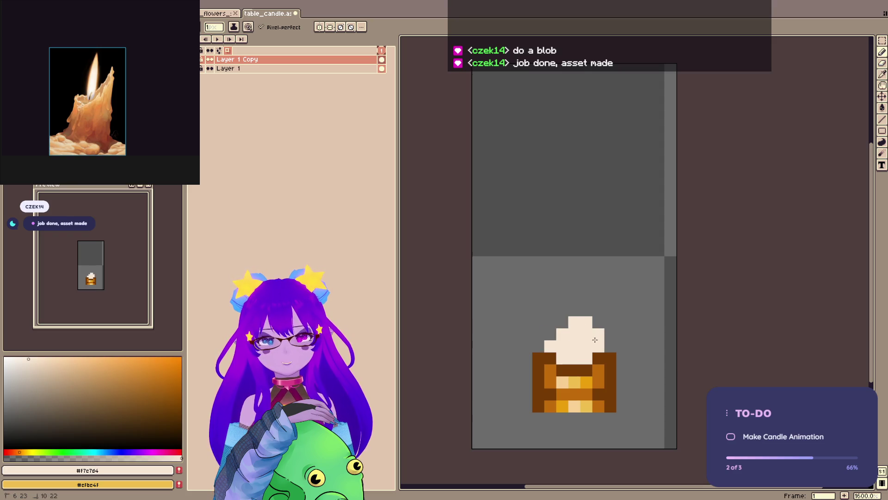
{"action": "left_click", "coordinate": [611, 346]}
{"action": "key", "text": "e"}
{"action": "left_click", "coordinate": [575, 322]}
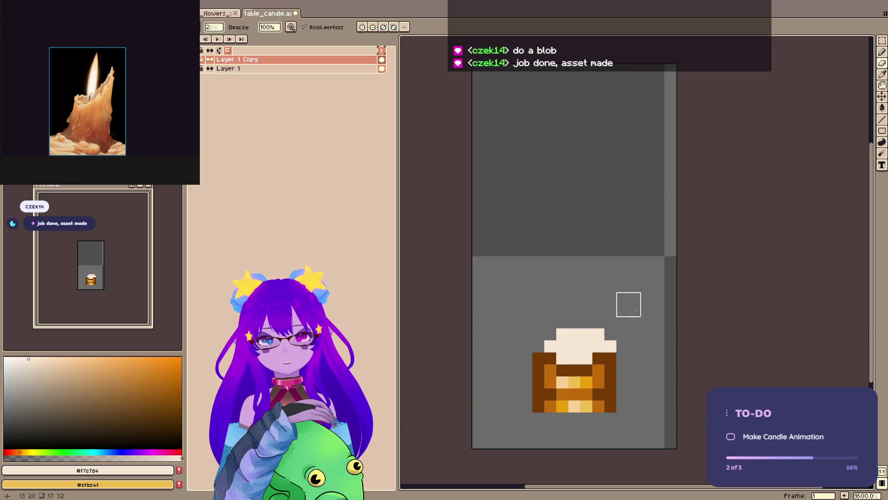
{"action": "key", "text": "b"}
- Draw a cream wax drip right of the holder and trim its edge pixels
{"action": "mouse_move", "coordinate": [634, 399]}
{"action": "left_mouse_down"}
{"action": "mouse_move", "coordinate": [659, 406]}
{"action": "mouse_move", "coordinate": [628, 393]}
{"action": "mouse_move", "coordinate": [649, 391]}
{"action": "left_mouse_up"}
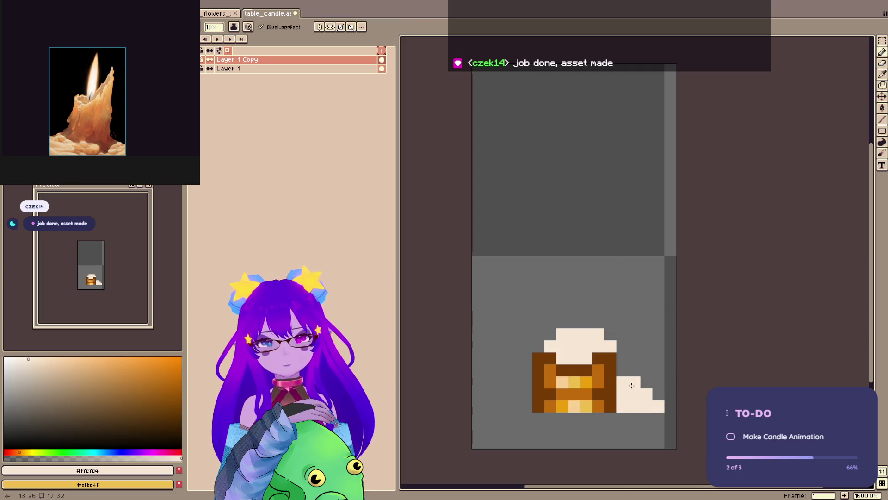
{"action": "key", "text": "e"}
{"action": "left_click", "coordinate": [622, 405]}
{"action": "left_click", "coordinate": [659, 406]}
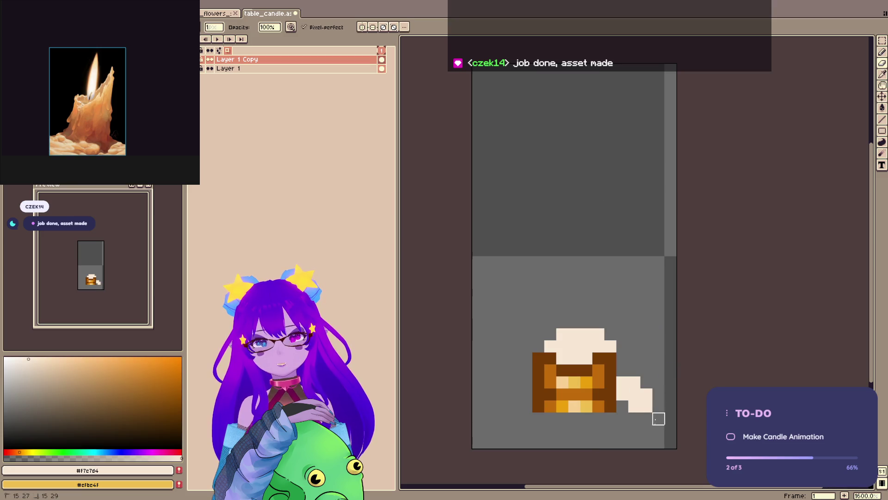
{"action": "key", "text": "b"}
{"action": "left_click", "coordinate": [623, 406]}
{"action": "key", "text": "e"}
{"action": "left_click_drag", "start_coordinate": [623, 382], "coordinate": [646, 382]}
{"action": "key", "text": "b"}
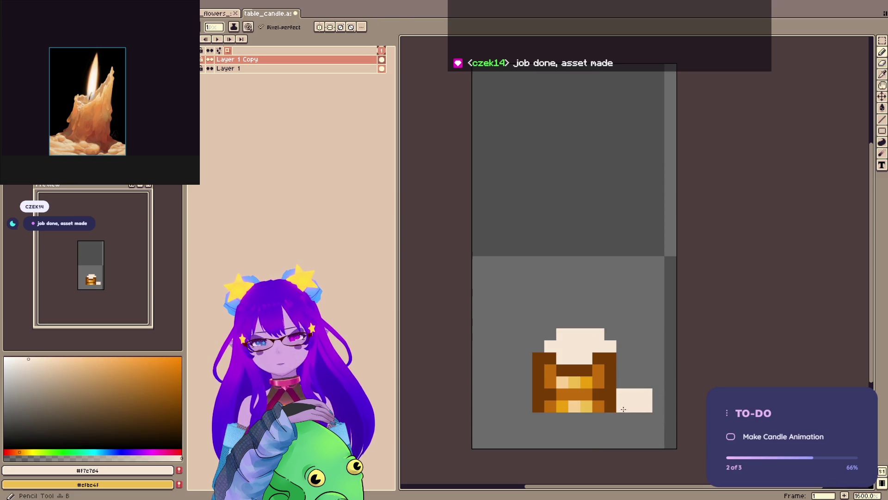
{"action": "key", "text": "e"}
{"action": "left_click", "coordinate": [647, 394]}
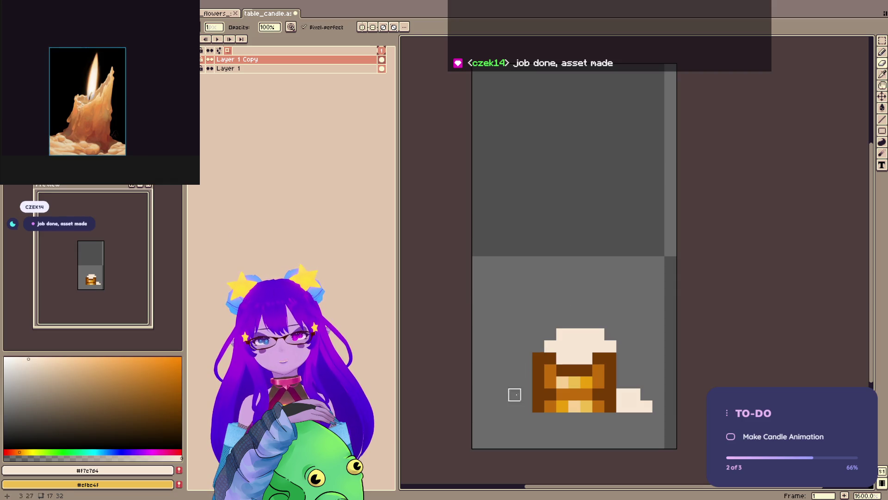
{"action": "key", "text": "b"}
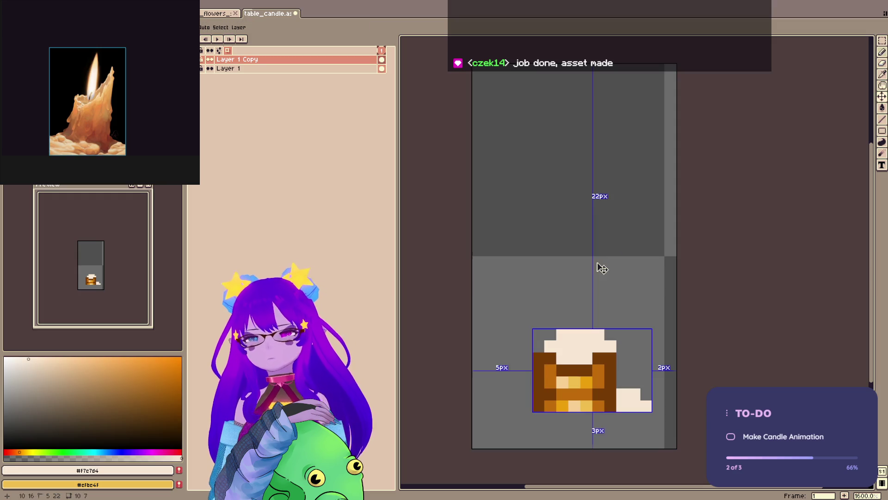
- Save table_candle, show the tall candle for comparison, and pick the tan shadow colour
{"action": "key", "text": "ctrl+s"}
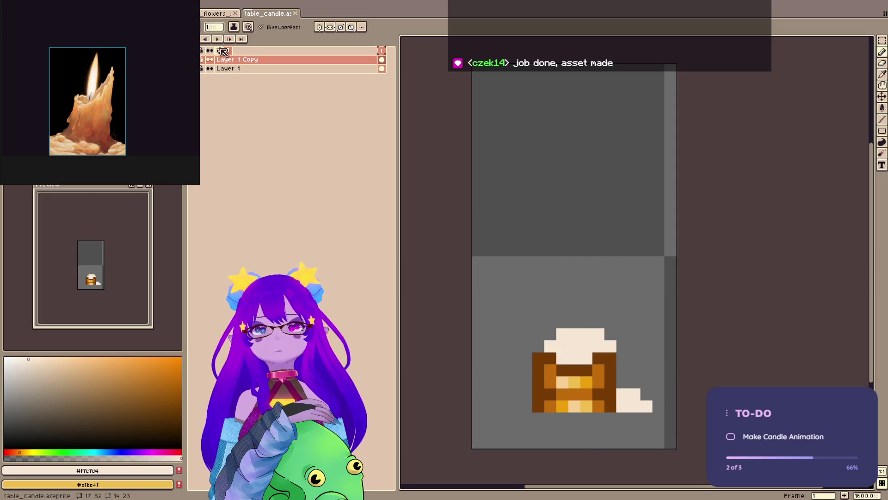
{"action": "left_click", "coordinate": [205, 70]}
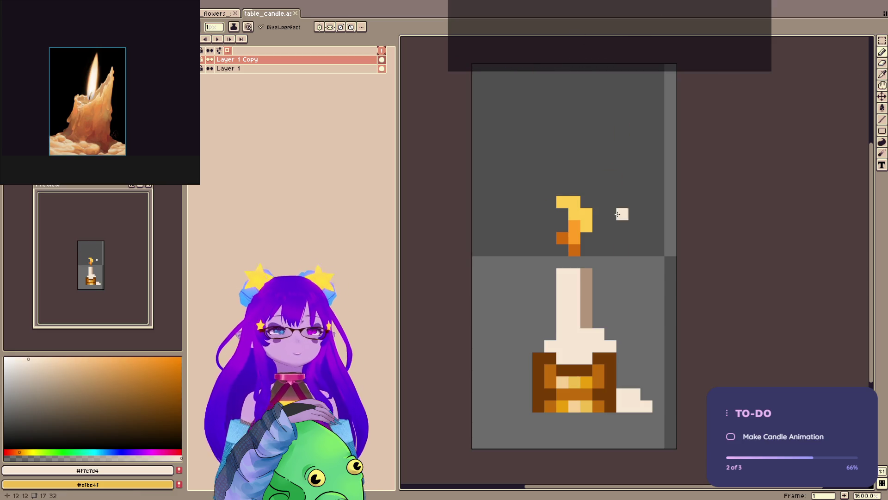
{"action": "left_click_drag", "start_coordinate": [647, 263], "coordinate": [665, 242]}
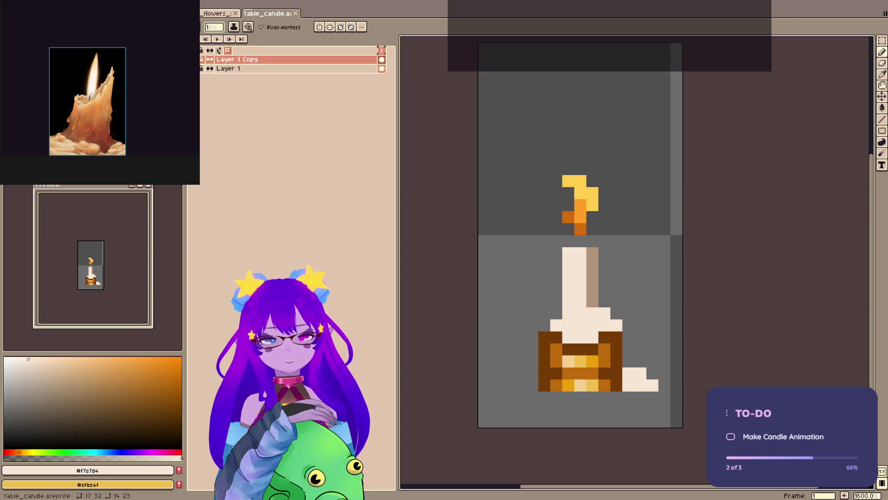
{"action": "key", "text": "b"}
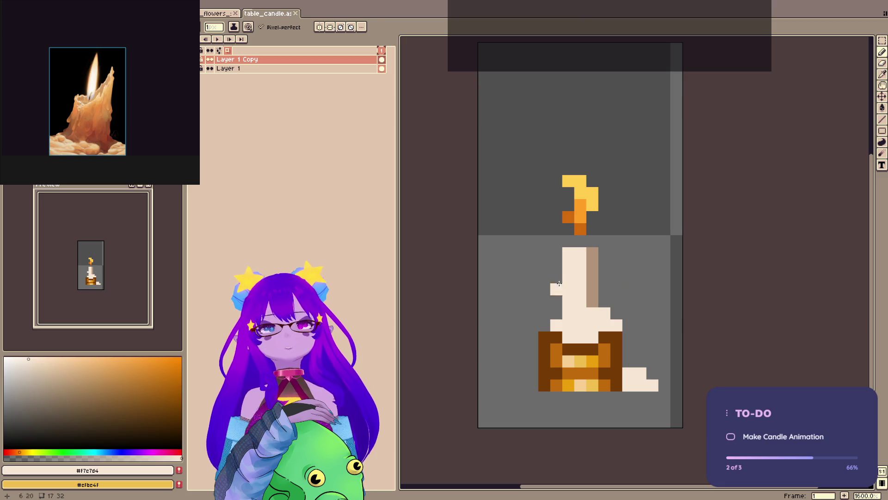
{"action": "left_click", "coordinate": [593, 278], "text": "alt"}
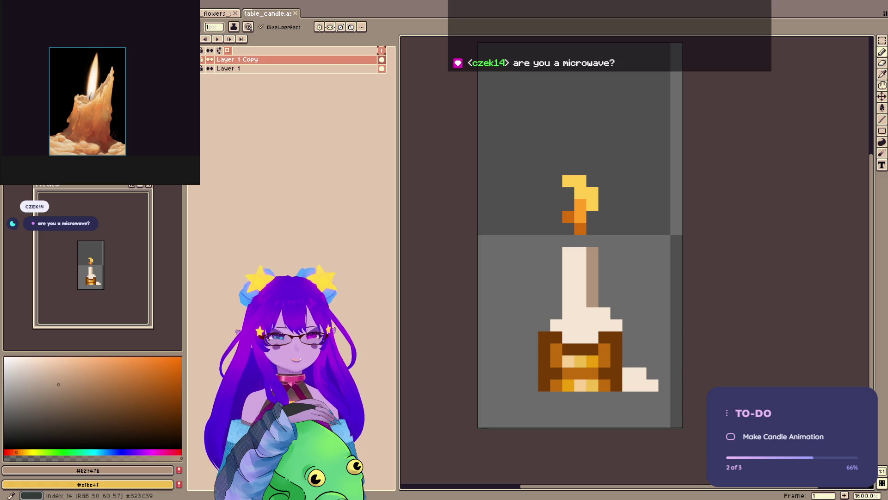
- Paint tan shading across the cream wax cap
{"action": "key", "text": "ctrl+z"}
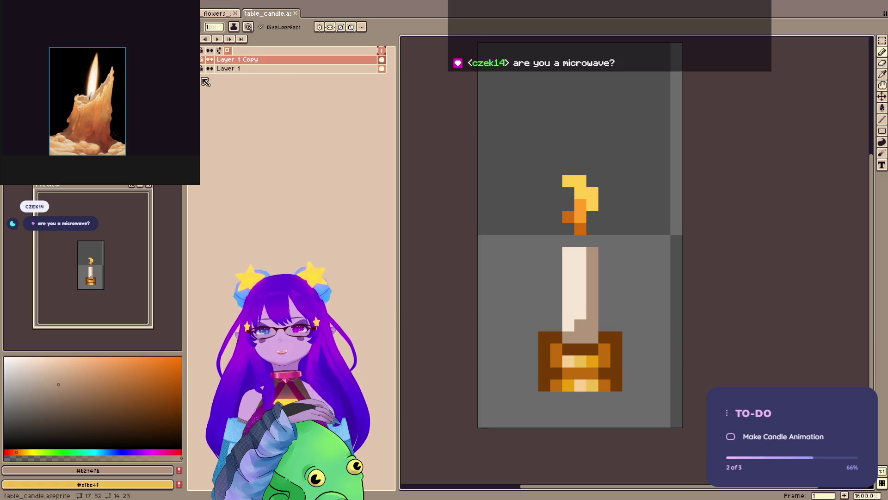
{"action": "key", "text": "ctrl+z"}
{"action": "key", "text": "ctrl+y"}
{"action": "left_click_drag", "start_coordinate": [491, 130], "coordinate": [479, 108]}
{"action": "key", "text": "b"}
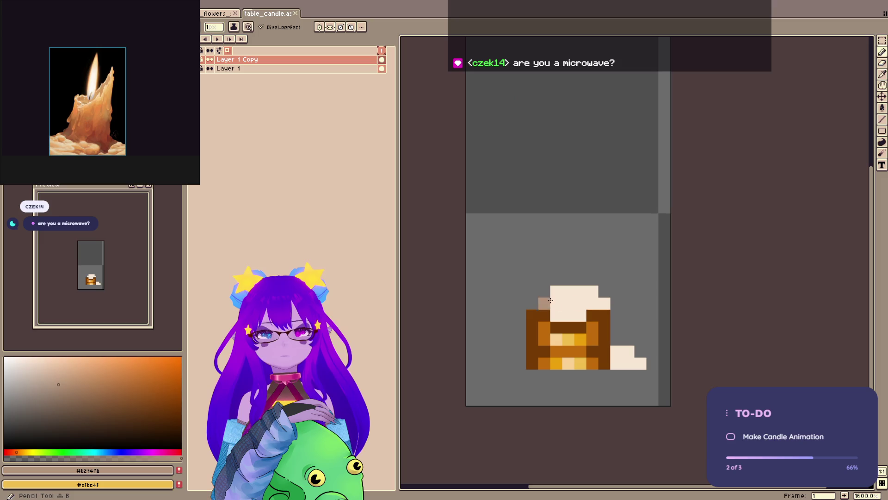
{"action": "mouse_move", "coordinate": [568, 315]}
{"action": "left_mouse_down"}
{"action": "mouse_move", "coordinate": [591, 294]}
{"action": "mouse_move", "coordinate": [605, 303]}
{"action": "left_mouse_up"}
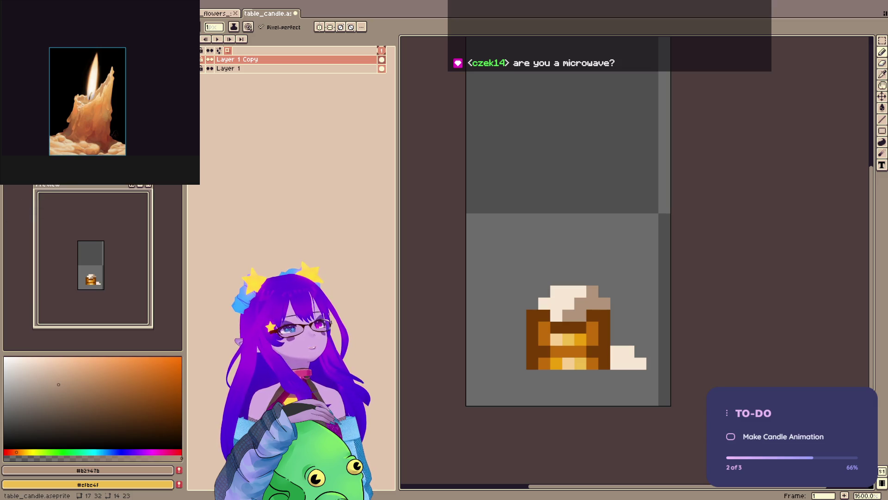
- Paste a puddled-candle photo onto the reference board, then erase the wax drip beside the holder
{"action": "key", "text": "ctrl+v"}
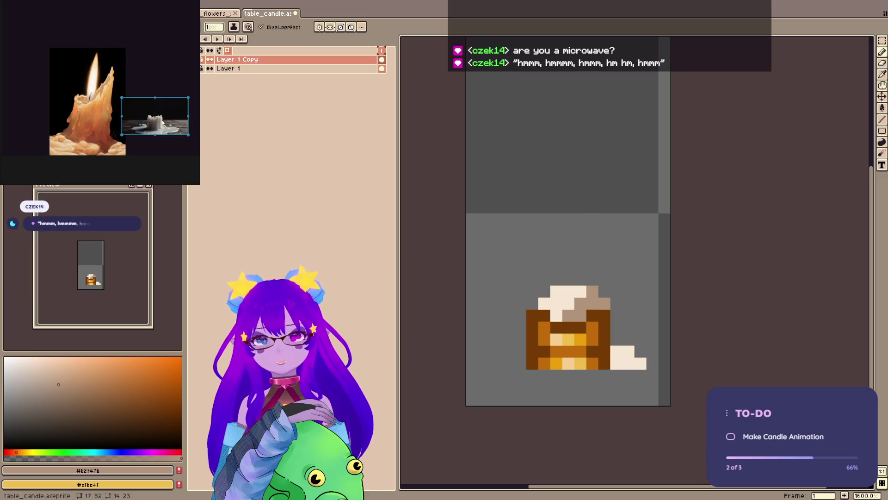
{"action": "mouse_move", "coordinate": [160, 114]}
{"action": "left_mouse_down"}
{"action": "mouse_move", "coordinate": [101, 100]}
{"action": "mouse_move", "coordinate": [238, 40]}
{"action": "left_mouse_up"}
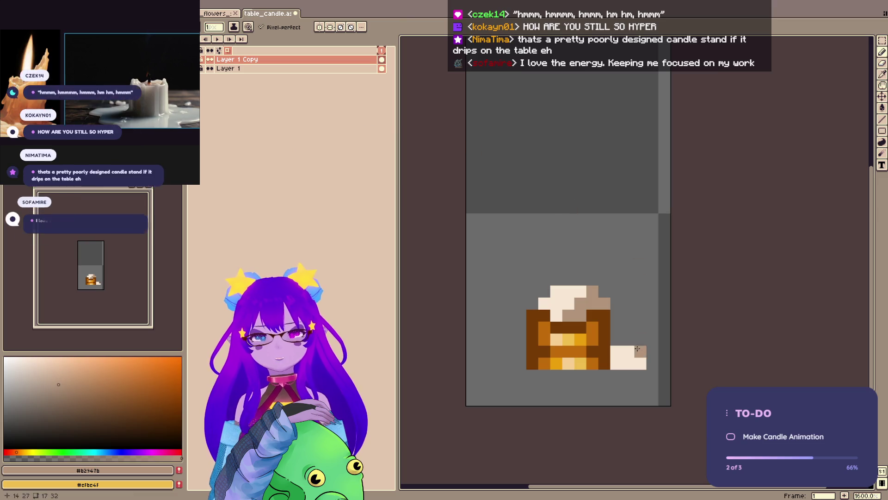
{"action": "mouse_move", "coordinate": [629, 364]}
{"action": "left_mouse_down"}
{"action": "mouse_move", "coordinate": [629, 351]}
{"action": "mouse_move", "coordinate": [617, 352]}
{"action": "left_mouse_up"}
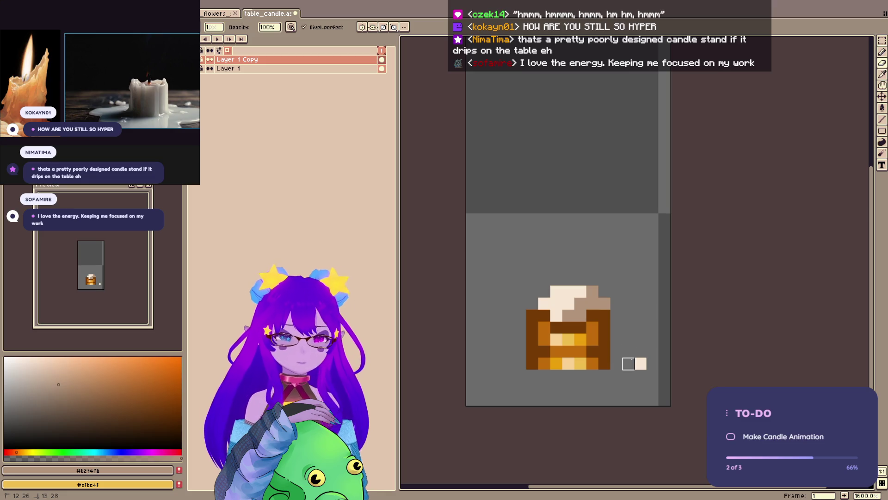
{"action": "left_click", "coordinate": [640, 363]}
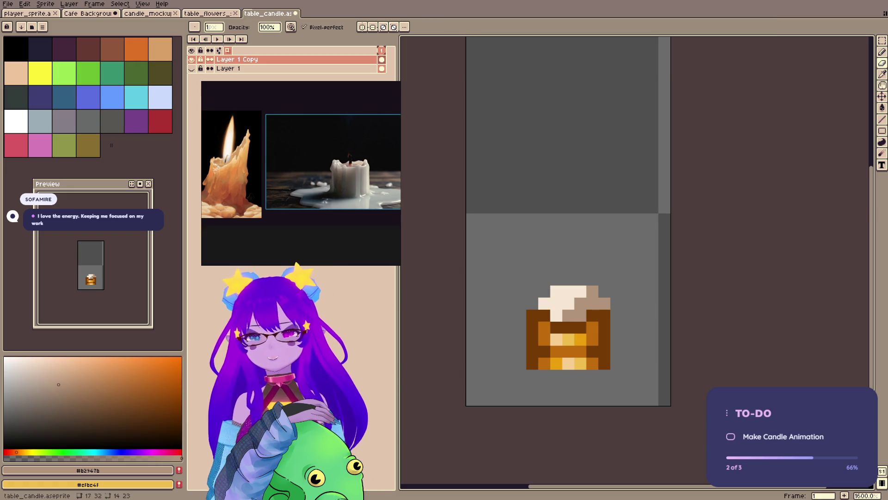
- Raise the candle top's left and right edges and repaint them in cream wax
{"action": "key", "text": "ctrl+s"}
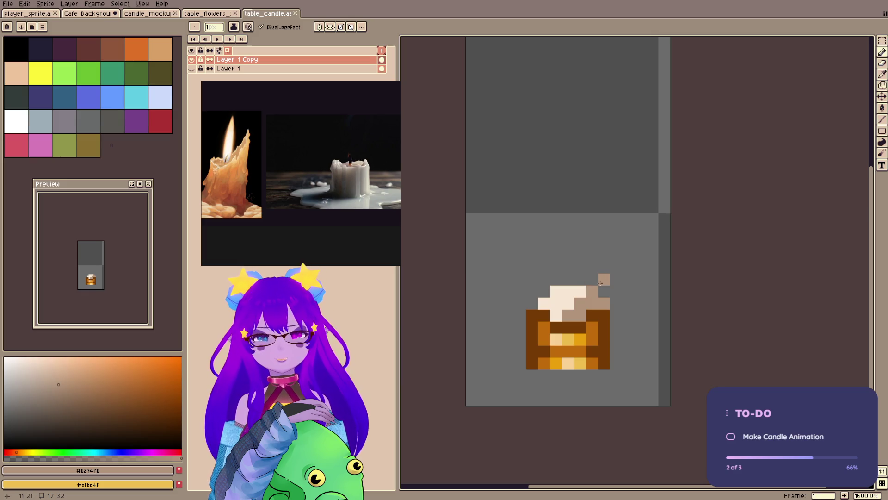
{"action": "left_click_drag", "start_coordinate": [600, 283], "coordinate": [604, 292]}
{"action": "left_click_drag", "start_coordinate": [544, 279], "coordinate": [544, 304]}
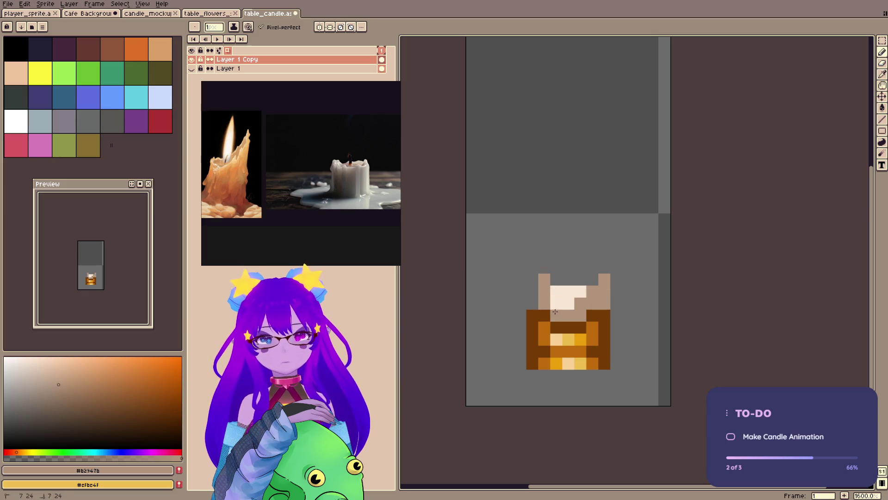
{"action": "left_click", "coordinate": [556, 303]}
{"action": "left_click", "coordinate": [582, 292], "text": "alt"}
{"action": "left_click", "coordinate": [556, 303]}
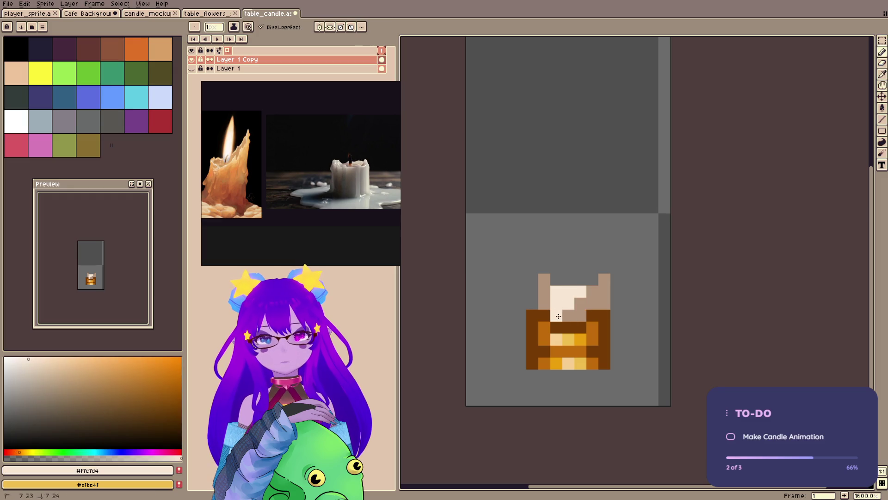
{"action": "mouse_move", "coordinate": [545, 292]}
{"action": "left_mouse_down"}
{"action": "mouse_move", "coordinate": [544, 280]}
{"action": "mouse_move", "coordinate": [545, 303]}
{"action": "mouse_move", "coordinate": [580, 303]}
{"action": "left_mouse_up"}
- Add tan pixels to the candle top, save, and bring up candle_mockup
{"action": "left_click", "coordinate": [592, 297], "text": "alt"}
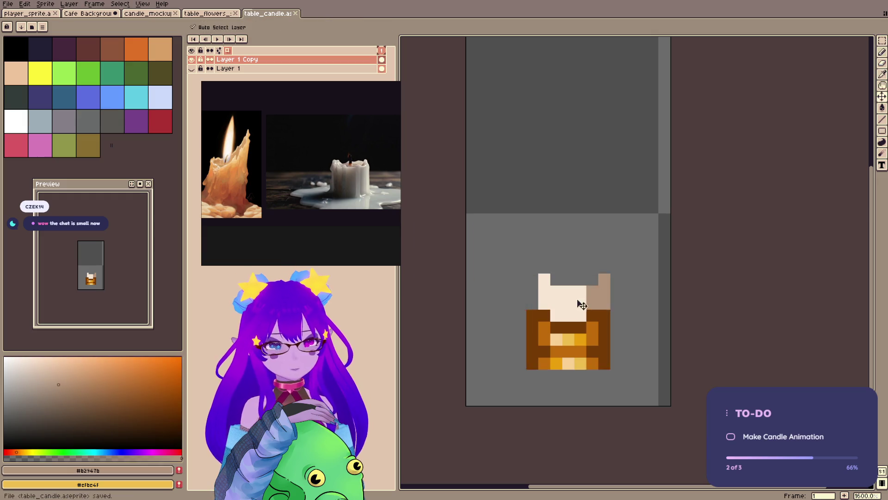
{"action": "left_click", "coordinate": [579, 296]}
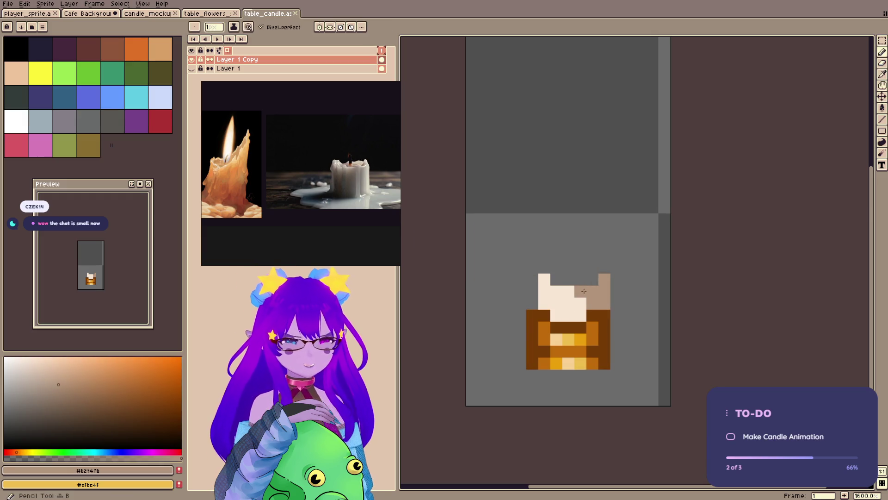
{"action": "left_click", "coordinate": [581, 304]}
{"action": "key", "text": "ctrl+s"}
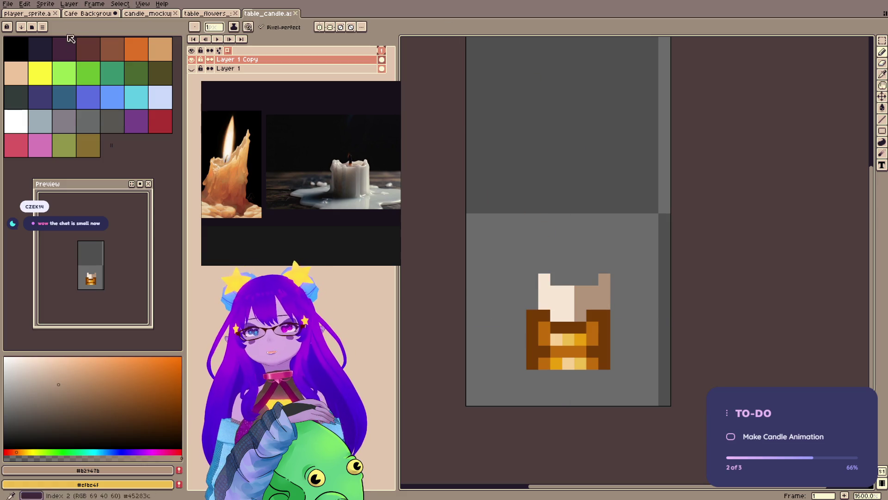
{"action": "left_click", "coordinate": [94, 14]}
{"action": "left_click", "coordinate": [147, 14]}
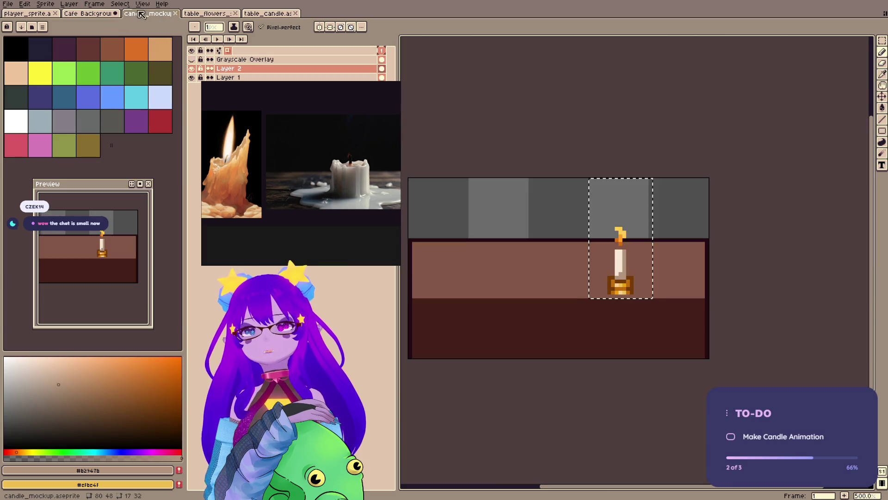
- Sample the dark outline colour #240a12 from the mockup, undoing a stray test pixel
{"action": "key", "text": "i"}
{"action": "left_click", "coordinate": [639, 239]}
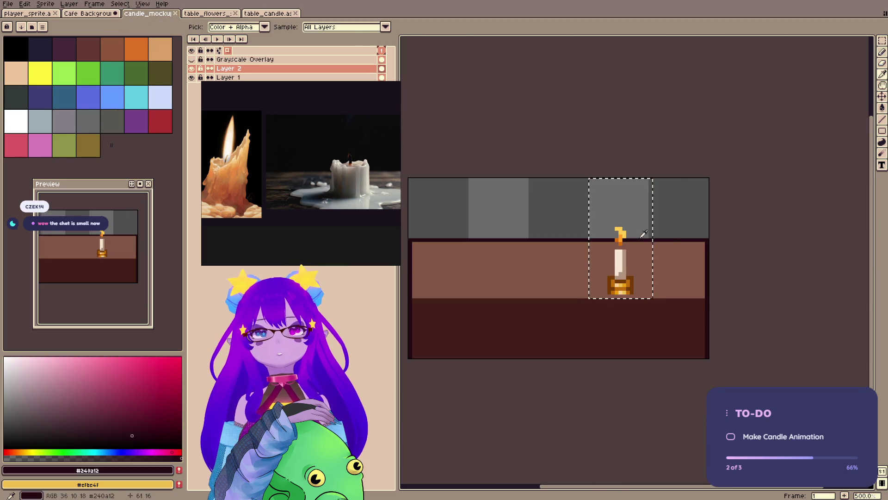
{"action": "key", "text": "b"}
{"action": "left_click", "coordinate": [621, 271]}
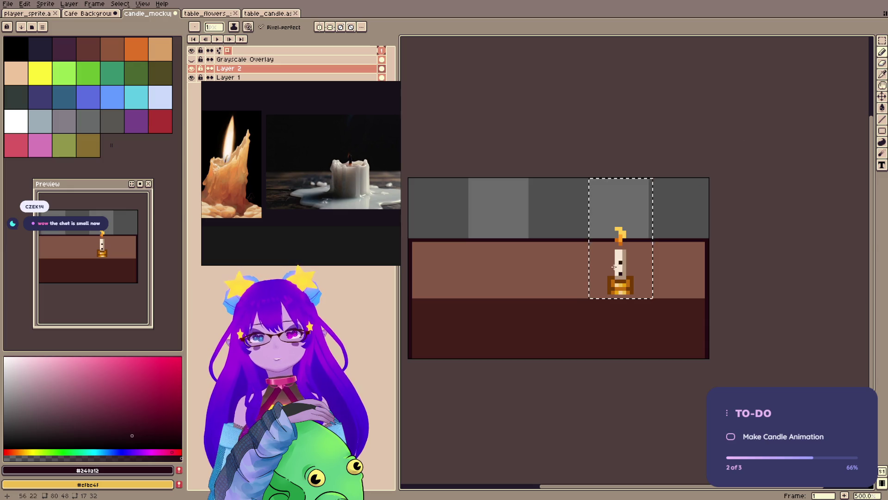
{"action": "key", "text": "ctrl+z"}
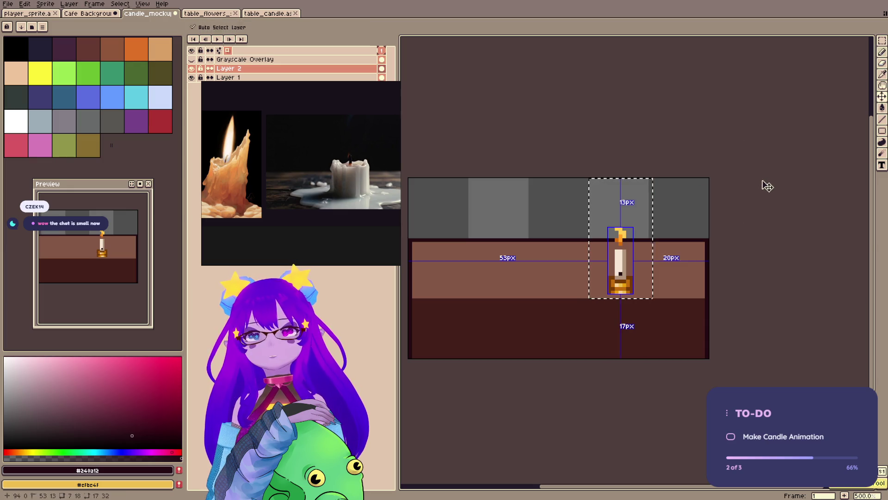
- In table_candle, pencil a dark wick on top of the melted candle
{"action": "left_click", "coordinate": [271, 13]}
{"action": "left_click", "coordinate": [569, 267]}
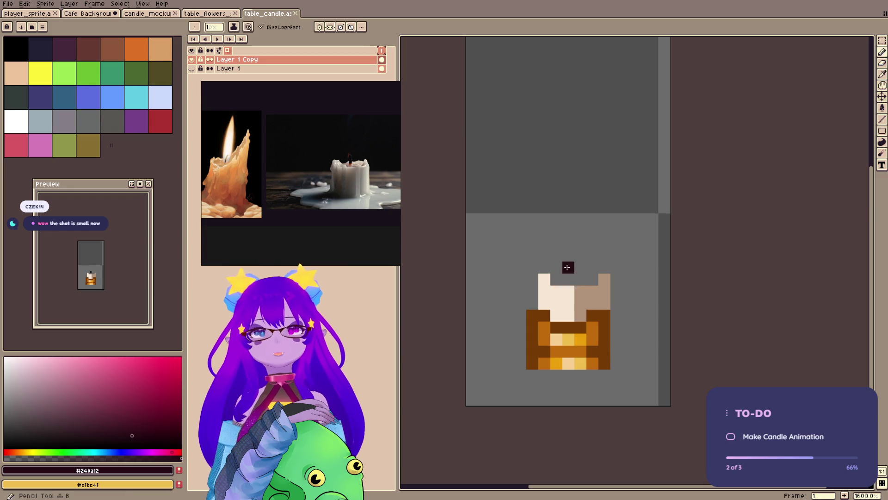
{"action": "left_click", "coordinate": [569, 279]}
{"action": "left_click_drag", "start_coordinate": [603, 145], "coordinate": [636, 184]}
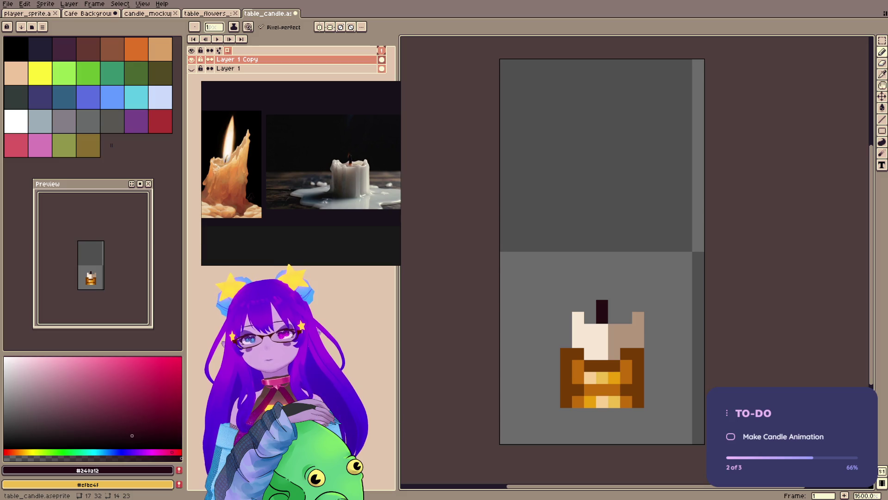
{"action": "left_click", "coordinate": [510, 206]}
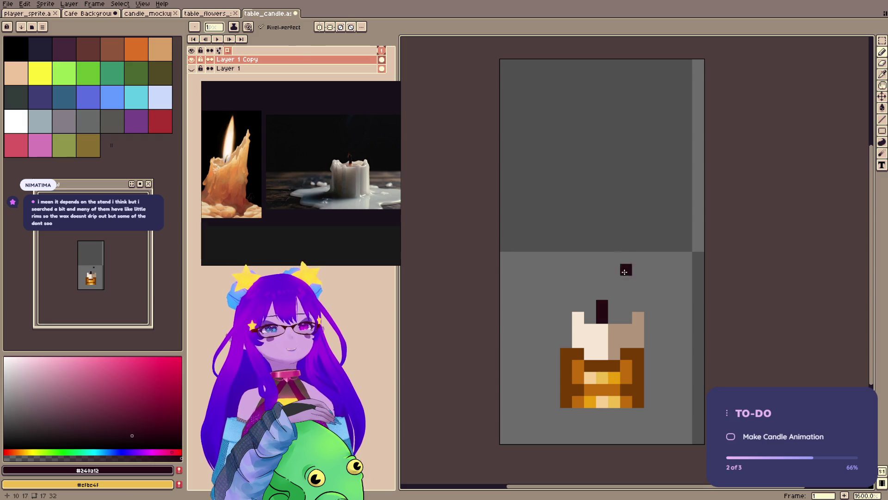
- Extend the candle's left cream edge upward and save the sprite
{"action": "left_click_drag", "start_coordinate": [631, 307], "coordinate": [580, 14]}
{"action": "scroll", "coordinate": [637, 224], "scroll_direction": "down", "scroll_amount": 2}
{"action": "key", "text": "ctrl"}
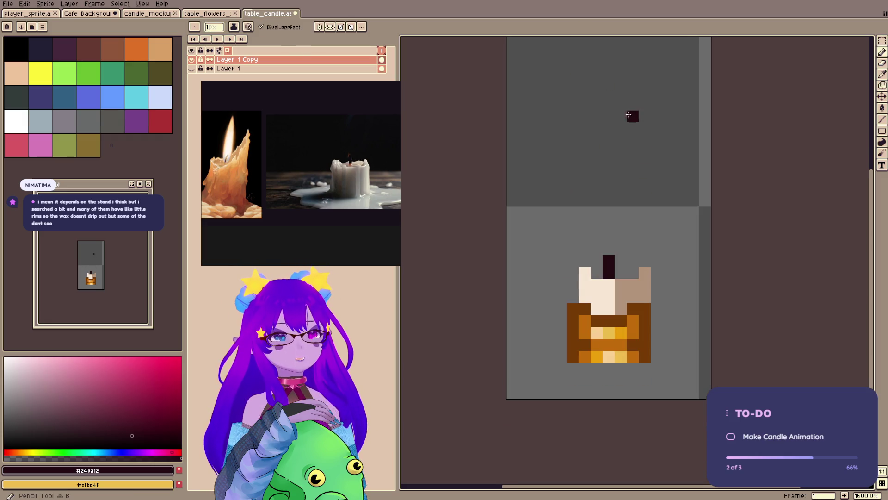
{"action": "scroll", "coordinate": [630, 113], "scroll_direction": "right", "scroll_amount": 2}
{"action": "key", "text": "b"}
{"action": "left_click", "coordinate": [578, 300], "text": "alt"}
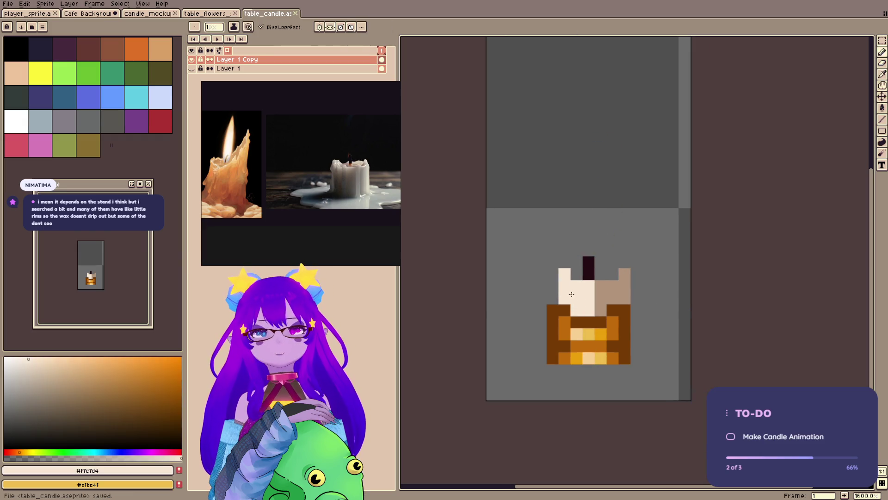
{"action": "left_click_drag", "start_coordinate": [551, 298], "coordinate": [551, 268]}
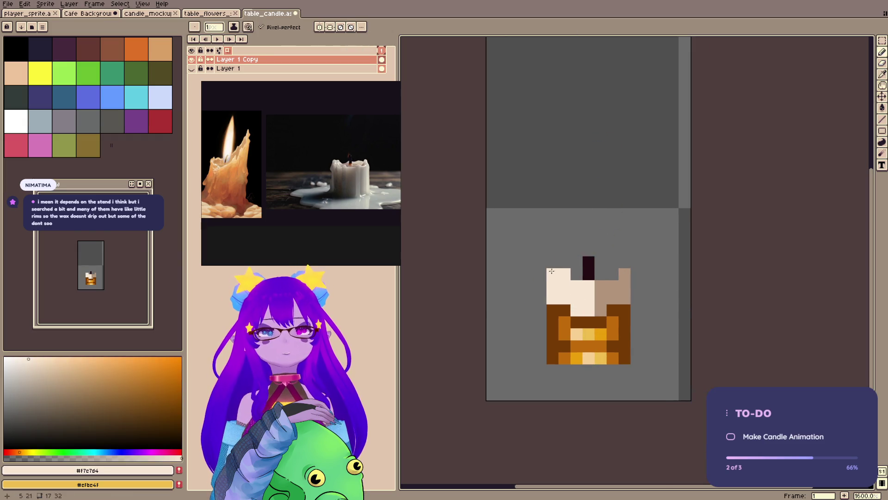
{"action": "left_click", "coordinate": [625, 285], "text": "alt"}
{"action": "key", "text": "ctrl+s"}
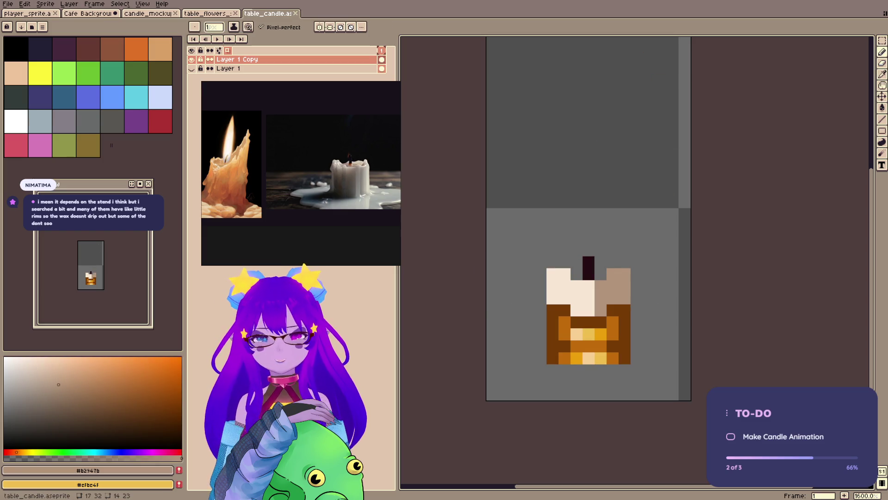
- Lengthen the dark wick down into the hollow after undoing a trial marquee move
{"action": "key", "text": "m"}
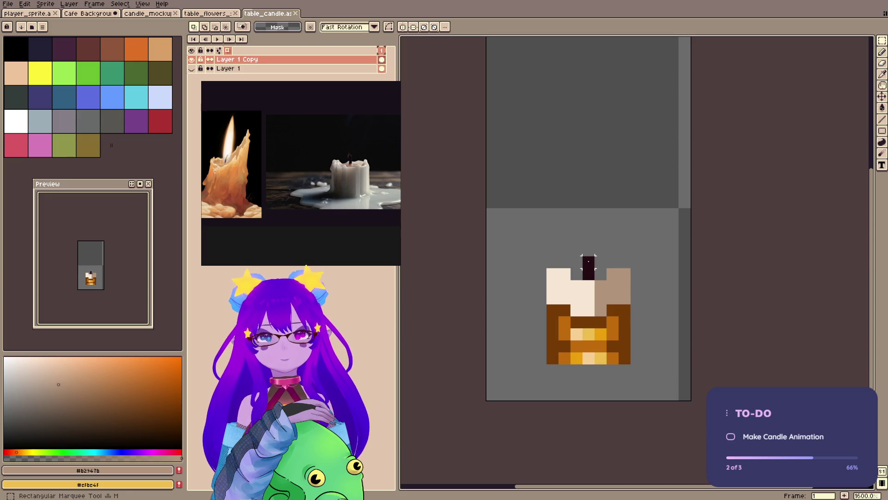
{"action": "left_click_drag", "start_coordinate": [582, 254], "coordinate": [590, 283]}
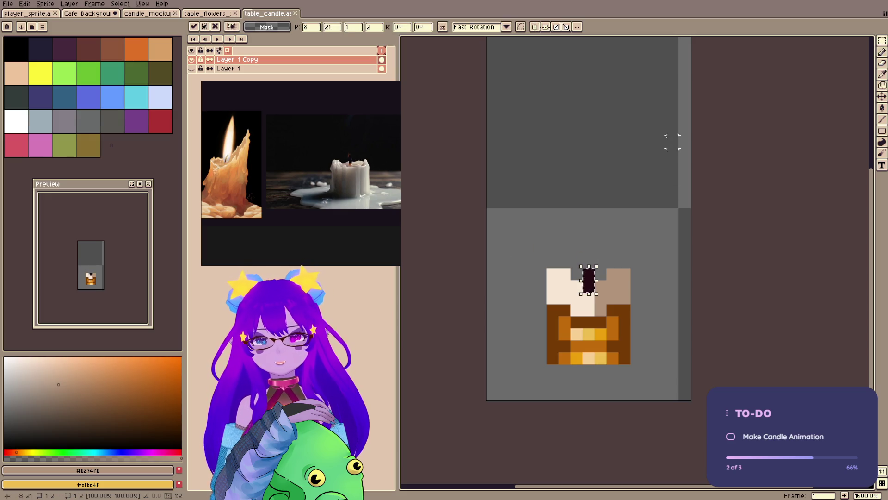
{"action": "key", "text": "ctrl+z"}
{"action": "key", "text": "b"}
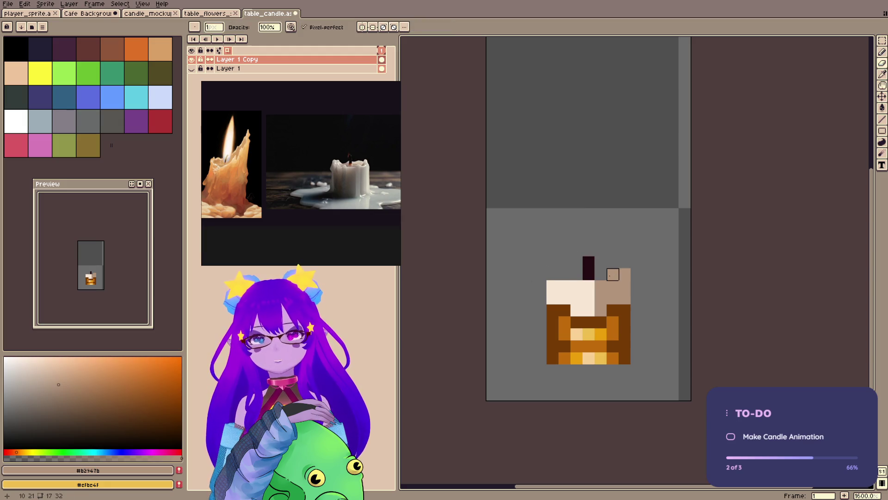
{"action": "left_click", "coordinate": [612, 274]}
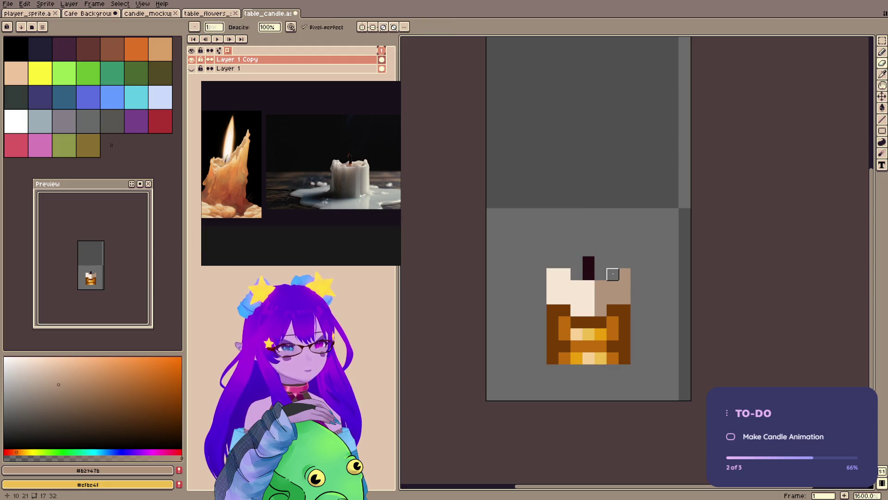
{"action": "left_click", "coordinate": [565, 274]}
{"action": "left_click", "coordinate": [588, 286]}
{"action": "left_click", "coordinate": [592, 281], "text": "alt"}
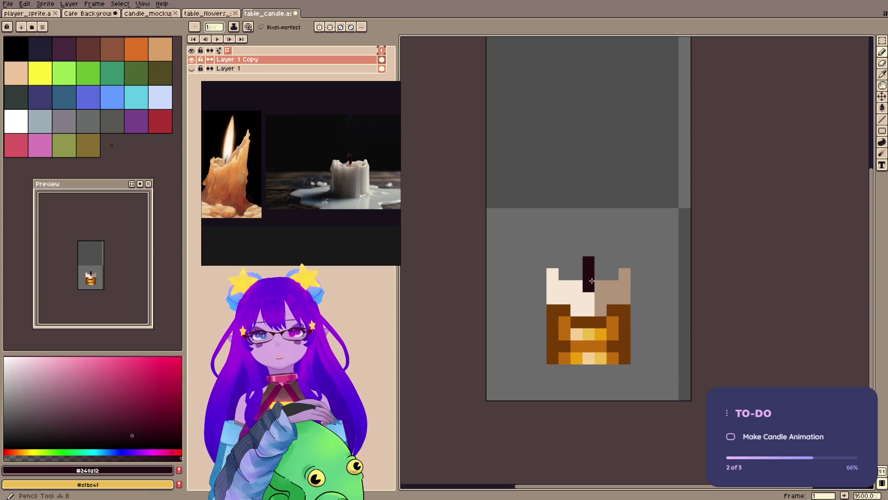
{"action": "key", "text": "ctrl"}
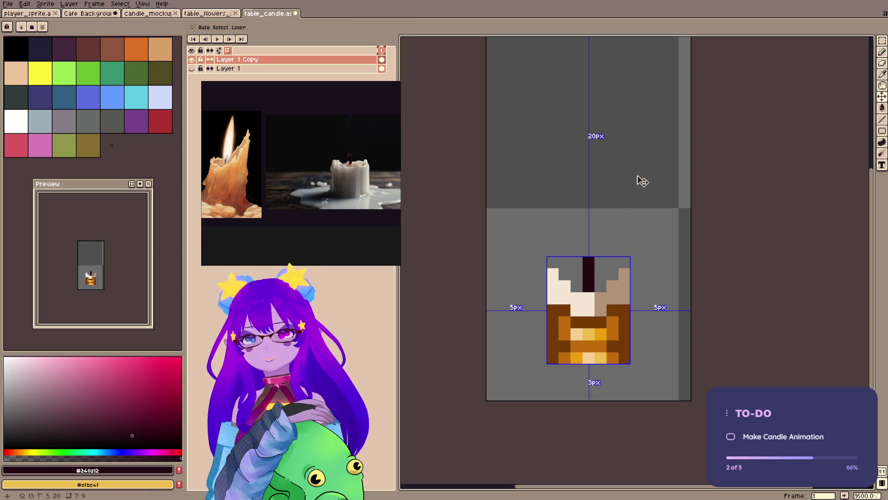
{"action": "key", "text": "ctrl+z"}
{"action": "key", "text": "ctrl+z"}
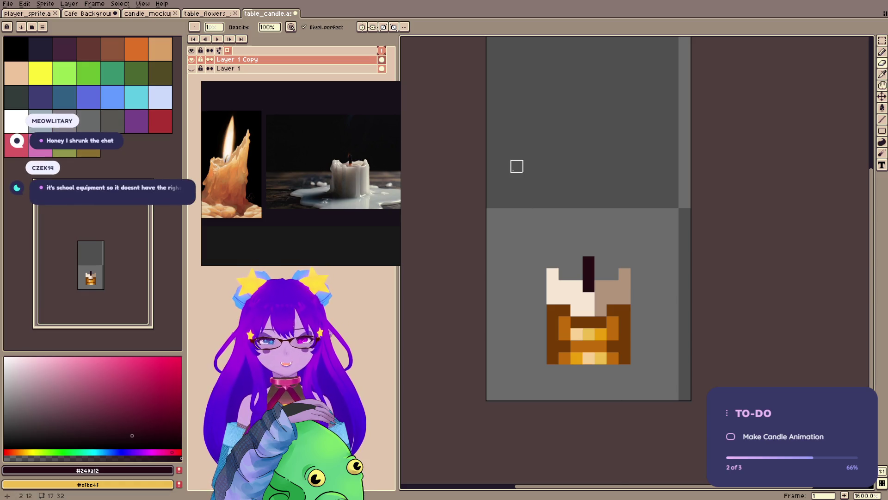
- Fill the cream notch beside the wick, add beige pixels right of it, and save
{"action": "key", "text": "space"}
{"action": "left_click_drag", "start_coordinate": [649, 178], "coordinate": [640, 176]}
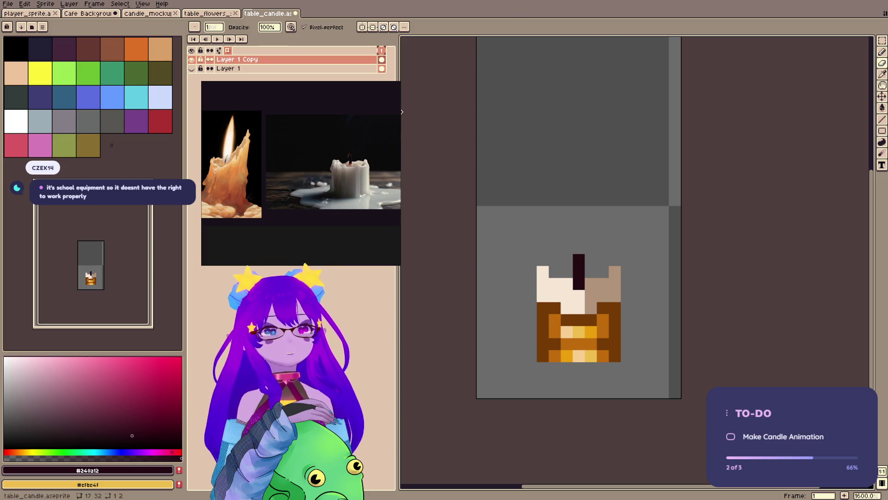
{"action": "key", "text": "e"}
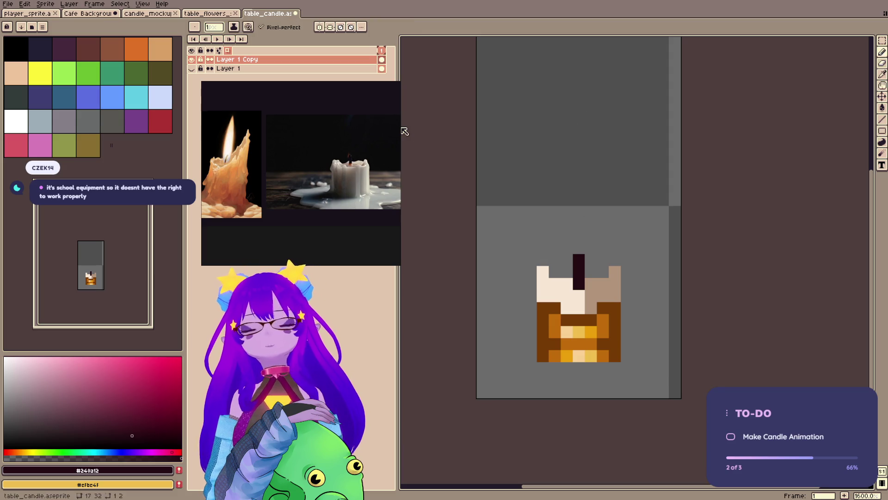
{"action": "key", "text": "b"}
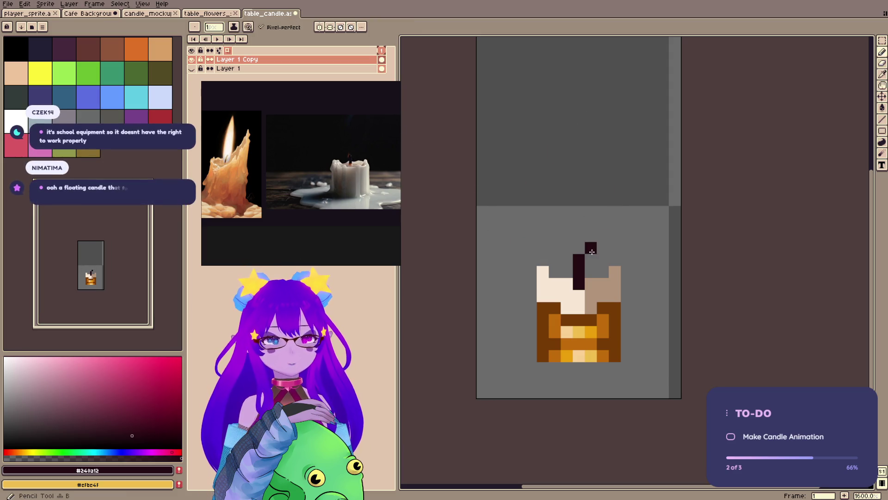
{"action": "key", "text": "e"}
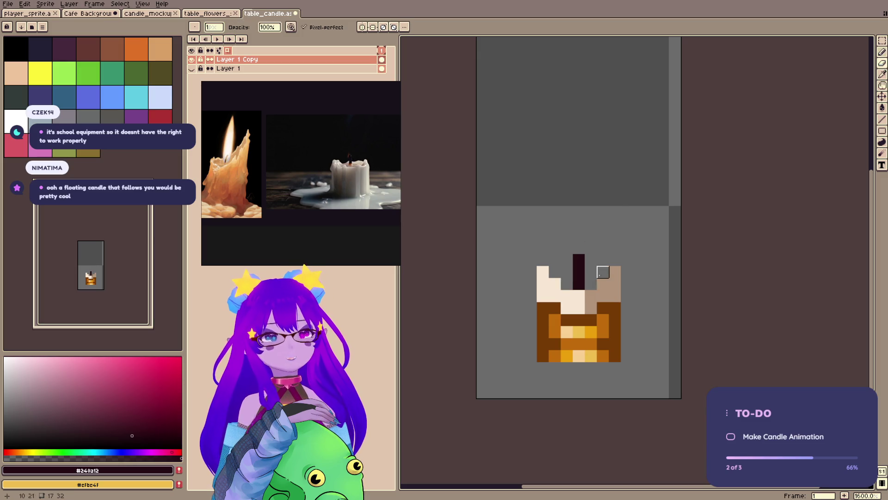
{"action": "left_click", "coordinate": [565, 278], "text": "alt"}
{"action": "key", "text": "b"}
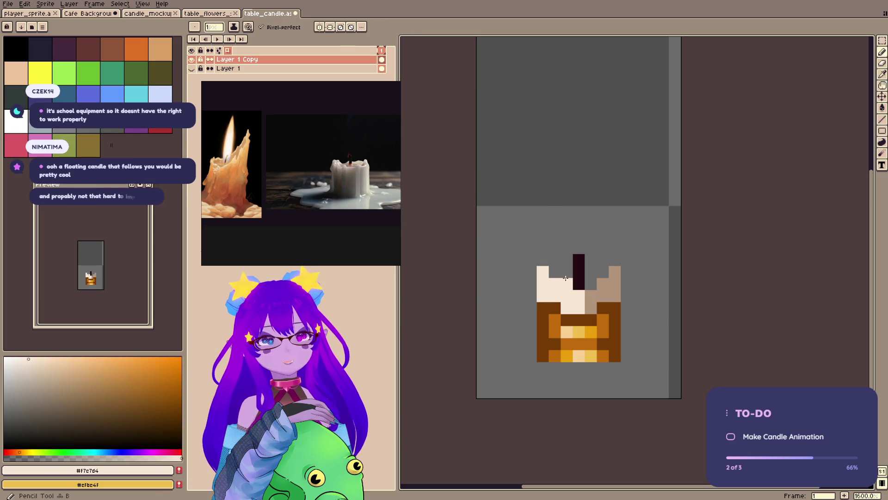
{"action": "left_click_drag", "start_coordinate": [555, 272], "coordinate": [567, 272]}
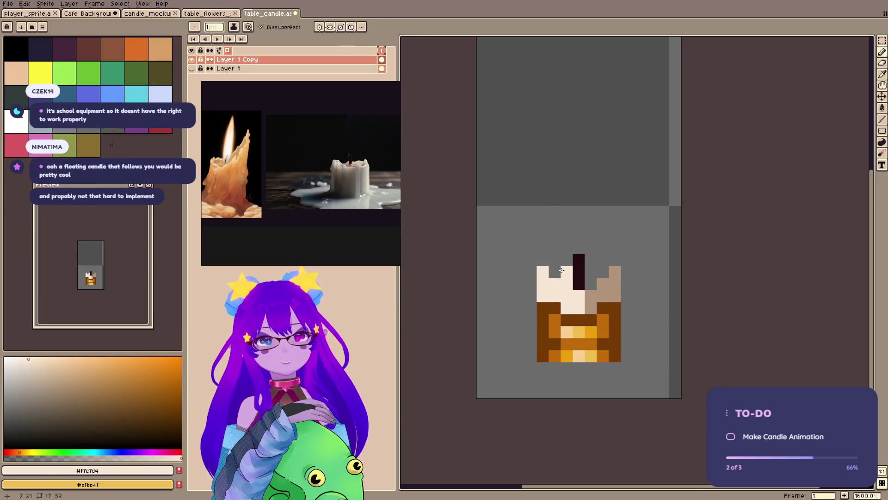
{"action": "left_click", "coordinate": [603, 283], "text": "alt"}
{"action": "left_click", "coordinate": [591, 273]}
{"action": "left_click", "coordinate": [591, 279]}
{"action": "key", "text": "ctrl+s"}
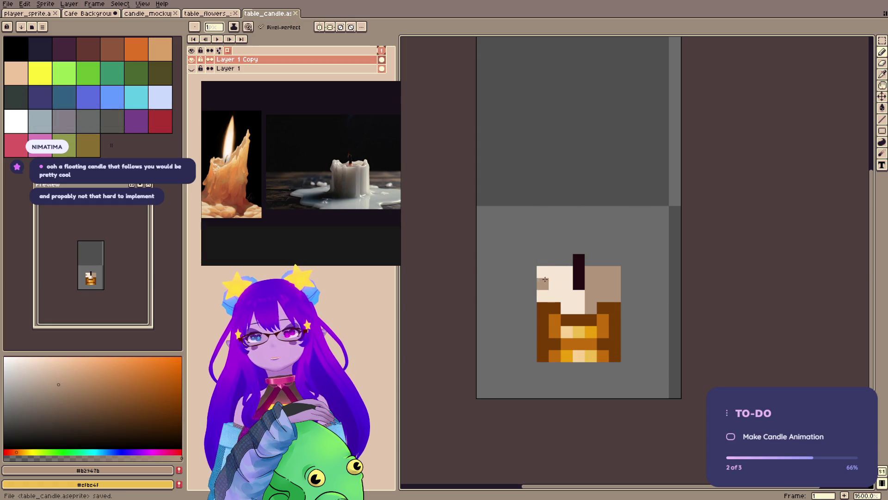
- Try beige top corners and undo, then turn cream pixels left of the wick tan
{"action": "left_click", "coordinate": [543, 272]}
{"action": "key", "text": "e"}
{"action": "left_click", "coordinate": [543, 272]}
{"action": "left_click", "coordinate": [615, 272]}
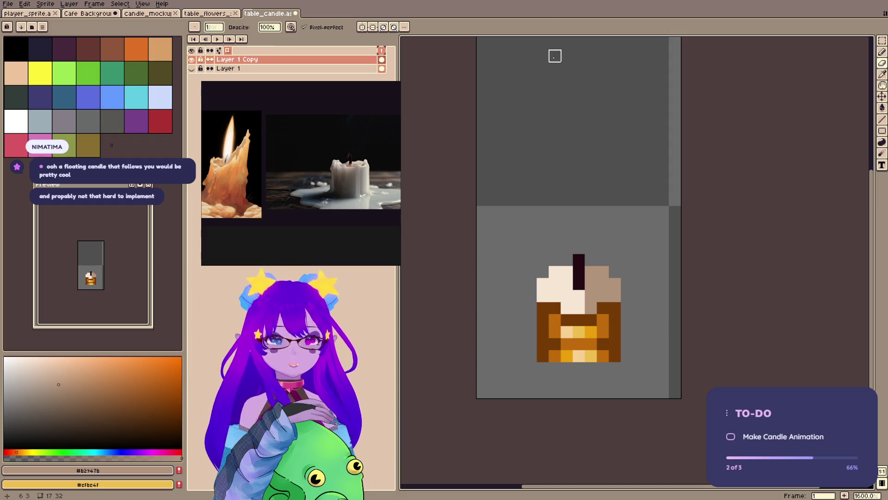
{"action": "key", "text": "ctrl+z"}
{"action": "key", "text": "ctrl+z"}
{"action": "key", "text": "b"}
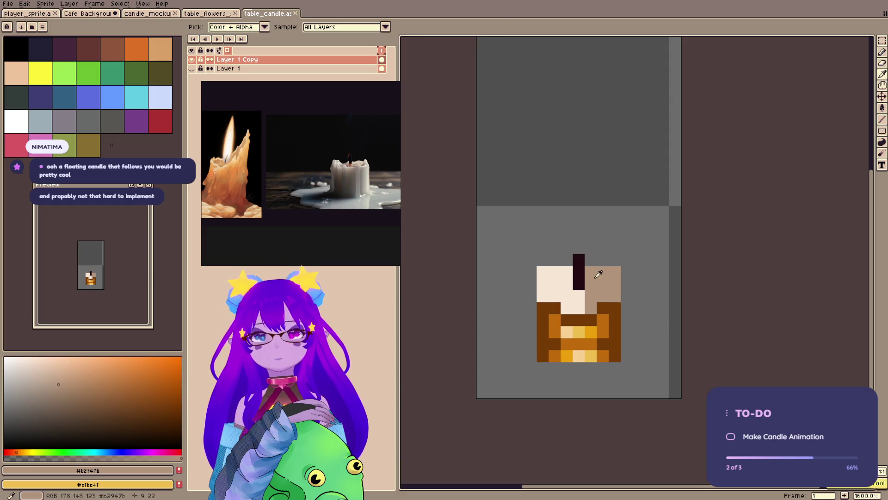
{"action": "left_click", "coordinate": [554, 284]}
{"action": "left_click", "coordinate": [555, 296]}
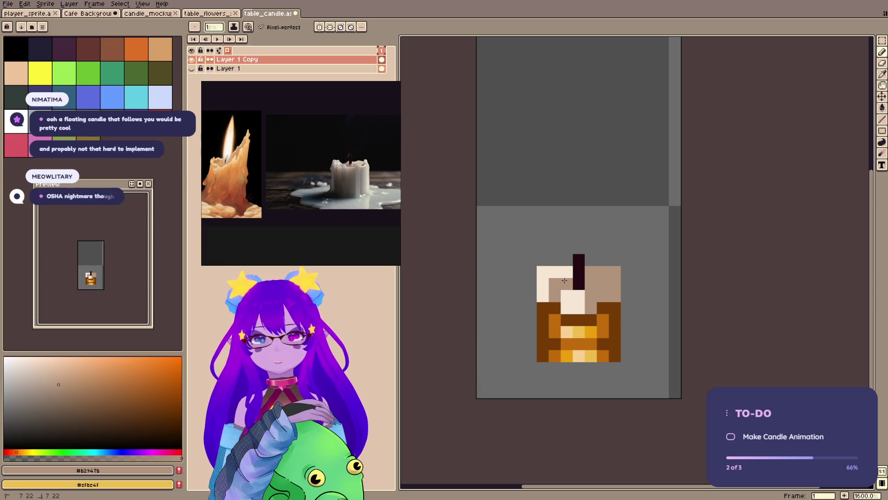
{"action": "left_click", "coordinate": [566, 296]}
{"action": "left_click", "coordinate": [567, 307]}
- Paint the candle's left column and centre pixels tan, saving along the way
{"action": "left_click", "coordinate": [552, 276], "text": "alt"}
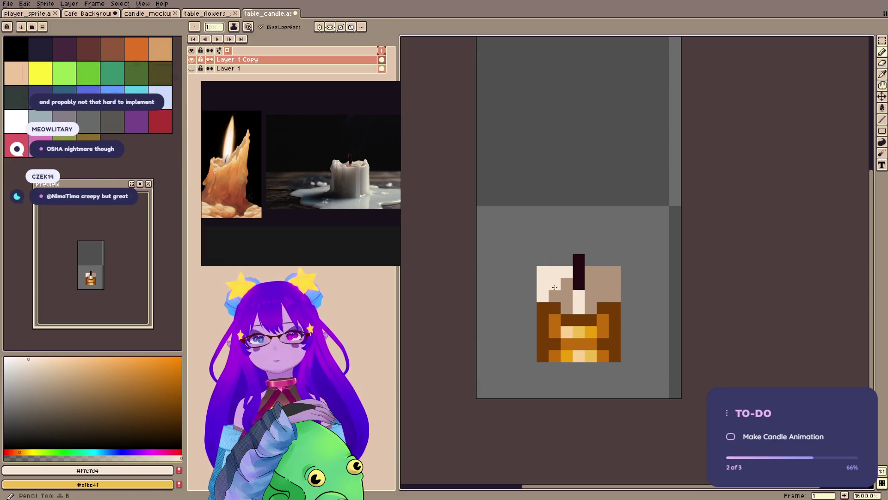
{"action": "left_click", "coordinate": [567, 296], "text": "alt"}
{"action": "left_click_drag", "start_coordinate": [542, 272], "coordinate": [542, 296]}
{"action": "left_click", "coordinate": [550, 273], "text": "alt"}
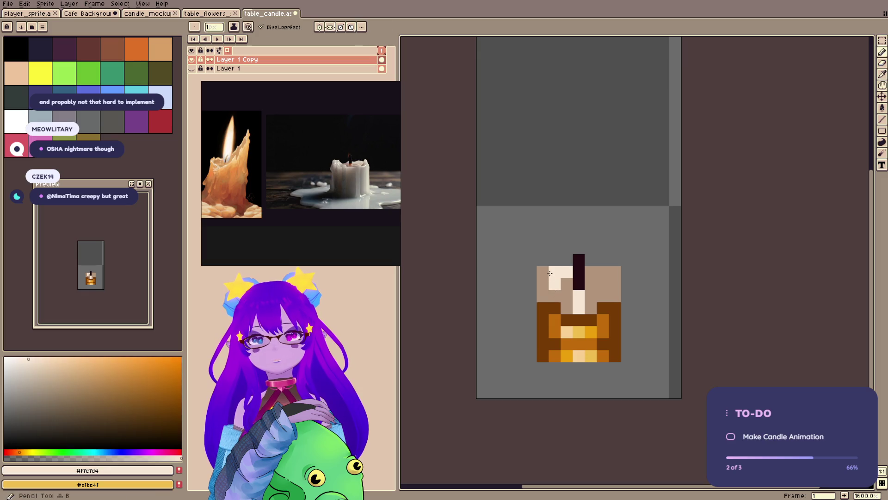
{"action": "key", "text": "ctrl+s"}
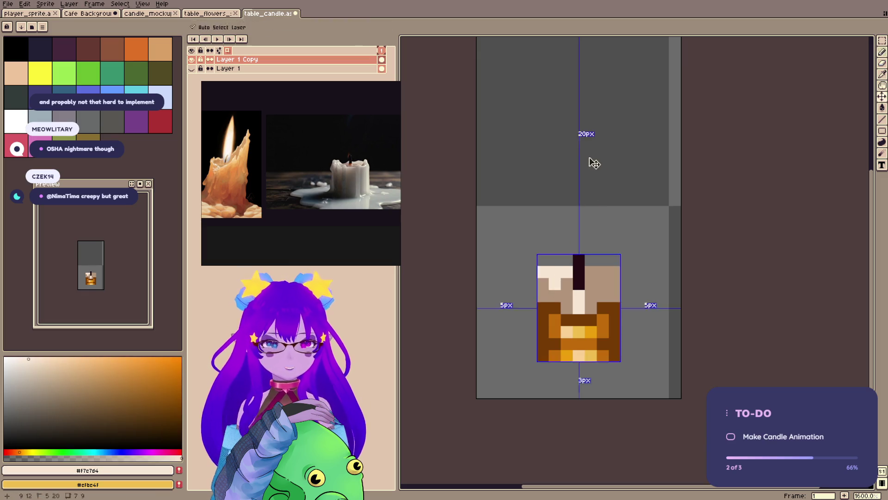
{"action": "left_click", "coordinate": [566, 277], "text": "alt"}
{"action": "left_click", "coordinate": [576, 296]}
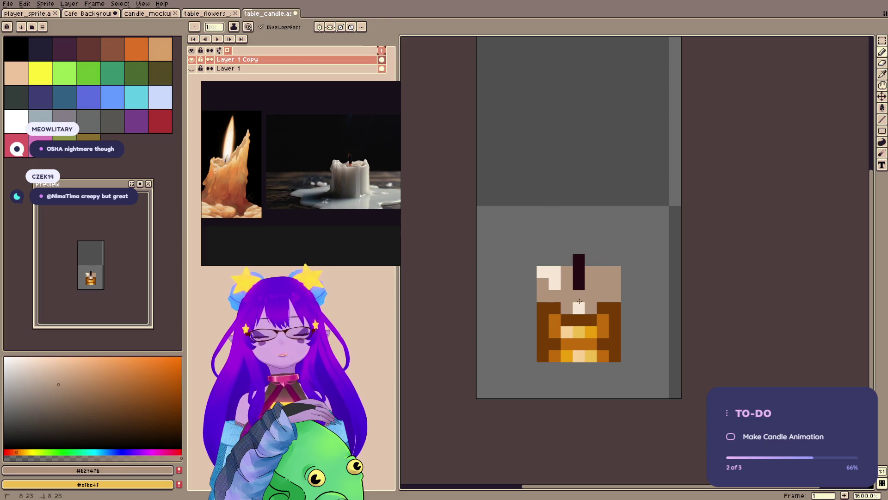
{"action": "left_click", "coordinate": [579, 302]}
{"action": "left_click", "coordinate": [546, 275], "text": "alt"}
{"action": "key", "text": "ctrl+s"}
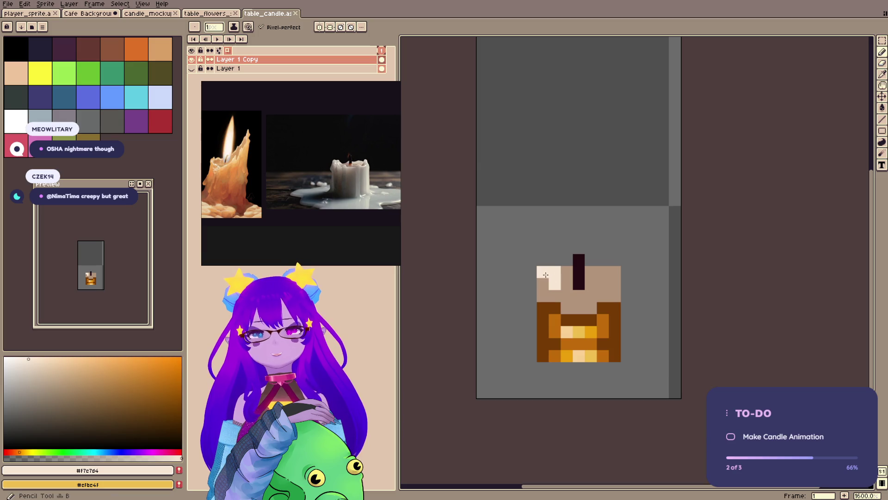
- Add cream pixels right of the wick, keeping the cream streak below the wick
{"action": "left_click", "coordinate": [591, 272]}
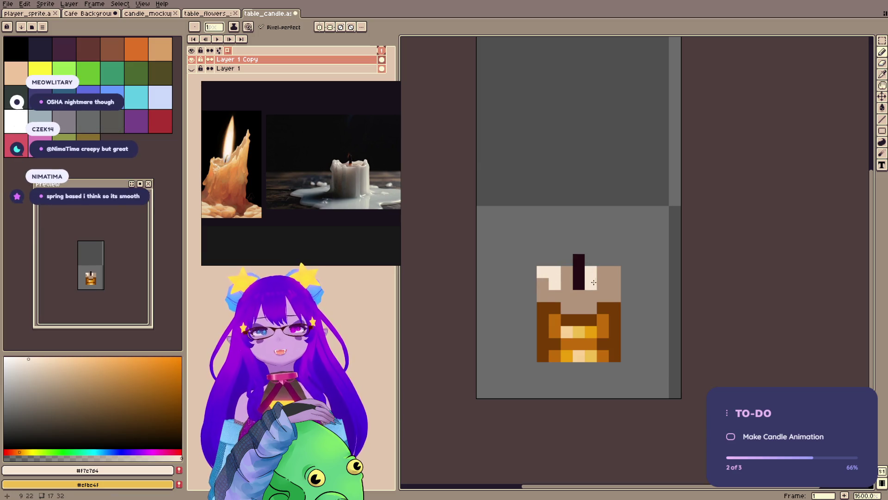
{"action": "left_click_drag", "start_coordinate": [603, 273], "coordinate": [603, 284]}
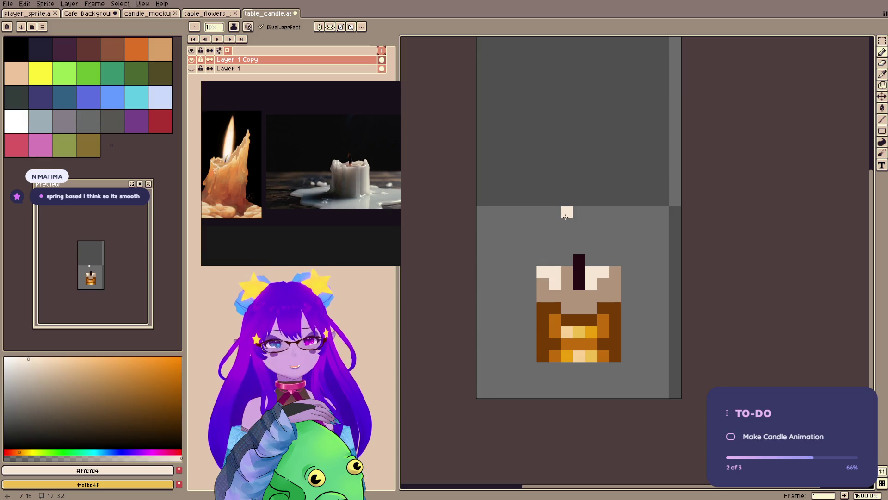
{"action": "key", "text": "ctrl+z"}
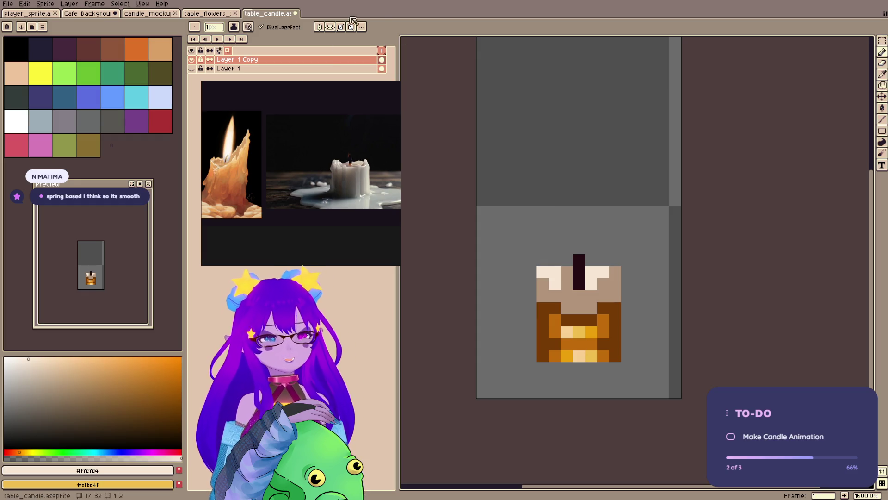
{"action": "left_click", "coordinate": [580, 82]}
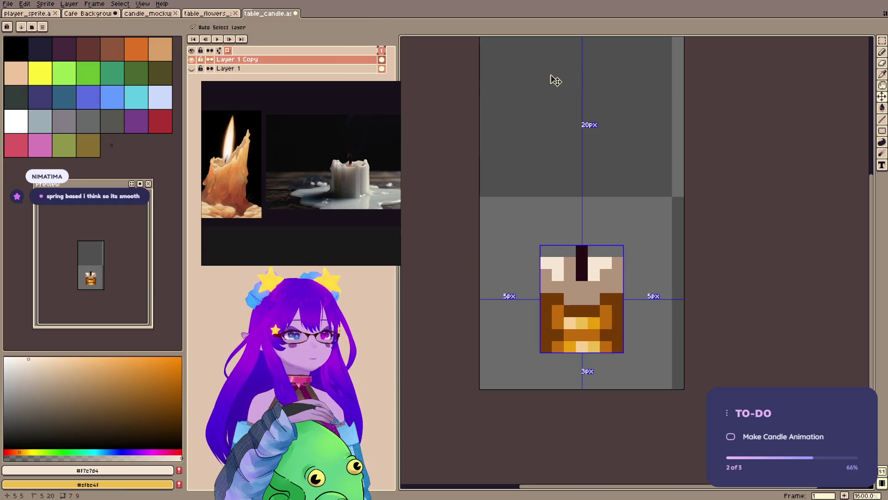
{"action": "key", "text": "ctrl+z"}
{"action": "key", "text": "ctrl+z"}
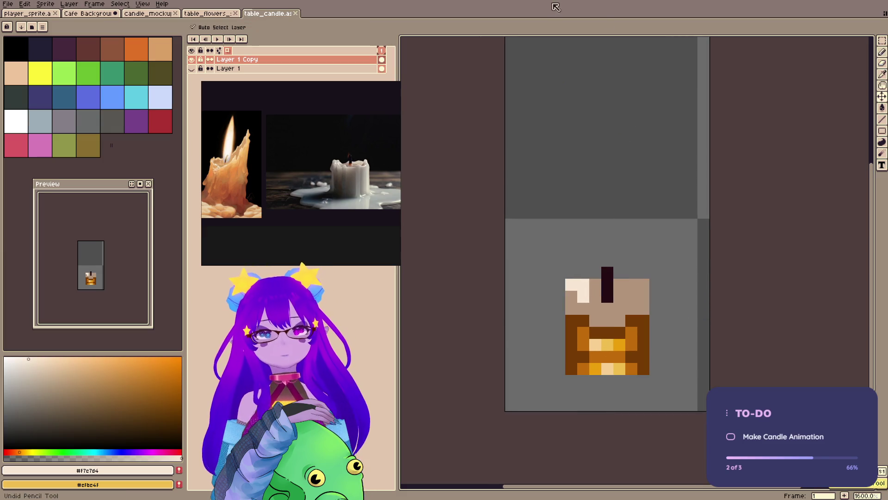
{"action": "key", "text": "ctrl+y"}
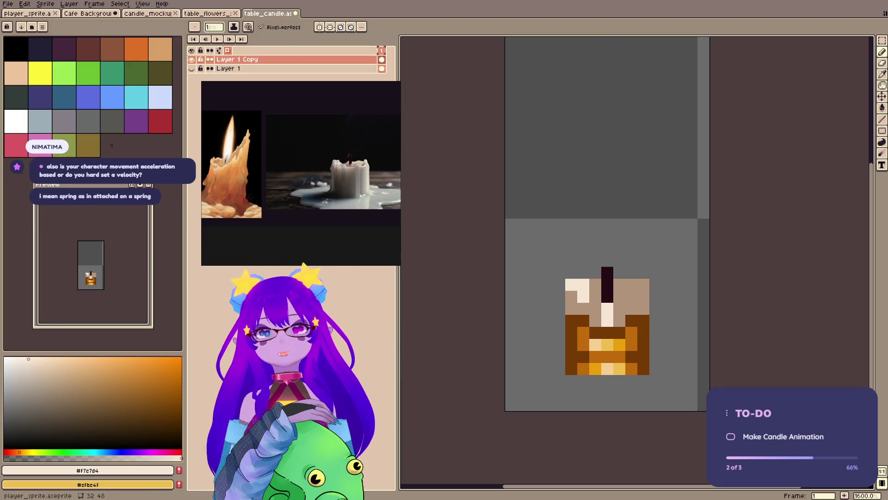
{"action": "left_click", "coordinate": [27, 13]}
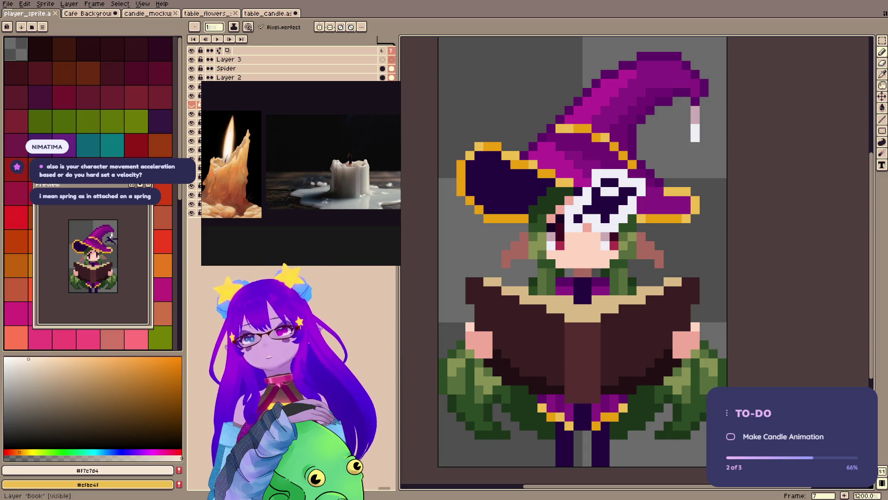
{"action": "left_click", "coordinate": [221, 44]}
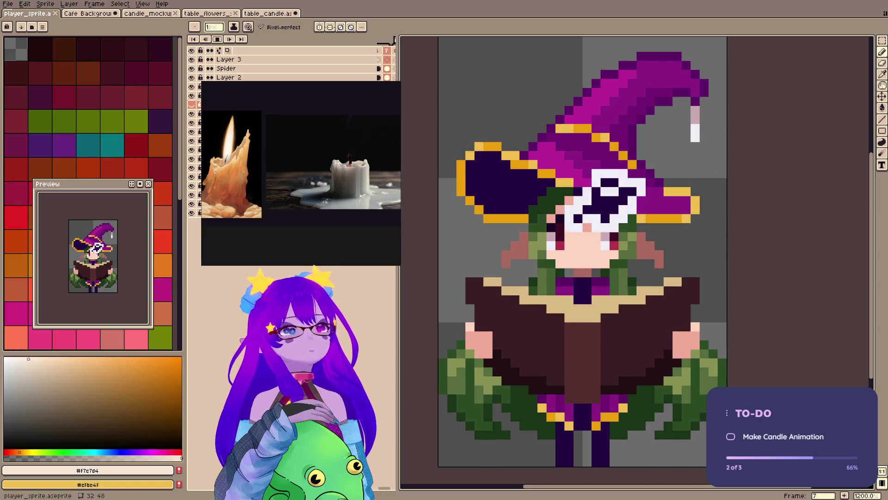
{"action": "scroll", "coordinate": [324, 228], "scroll_direction": "down", "scroll_amount": 3}
{"action": "scroll", "coordinate": [325, 229], "scroll_direction": "up", "scroll_amount": 5}
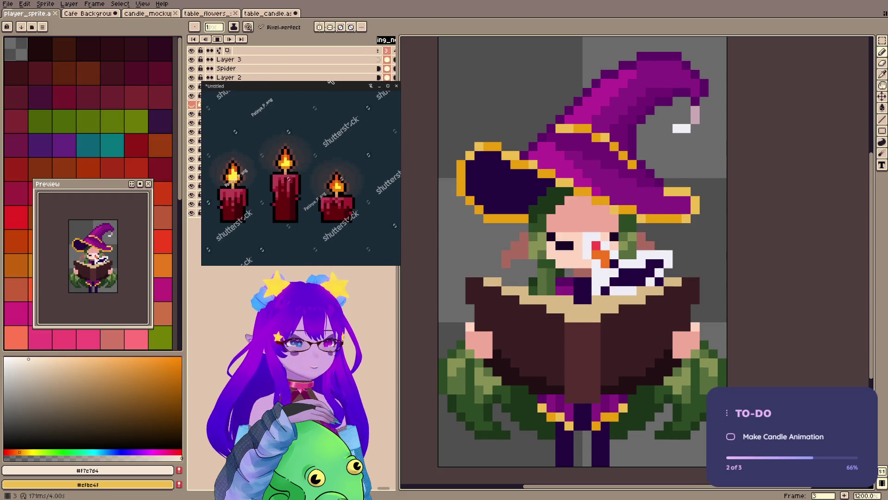
{"action": "left_click", "coordinate": [272, 14]}
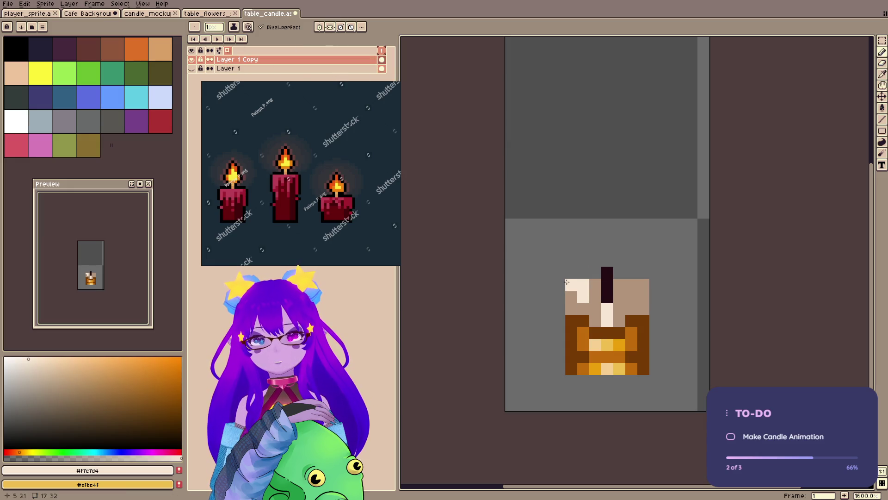
- Paint a short cream stroke left of the wick, cancel a trial one-pixel nudge, and save
{"action": "mouse_move", "coordinate": [596, 309]}
{"action": "left_mouse_down"}
{"action": "mouse_move", "coordinate": [596, 316]}
{"action": "mouse_move", "coordinate": [572, 301]}
{"action": "mouse_move", "coordinate": [583, 309]}
{"action": "left_mouse_up"}
{"action": "key", "text": "ctrl+s"}
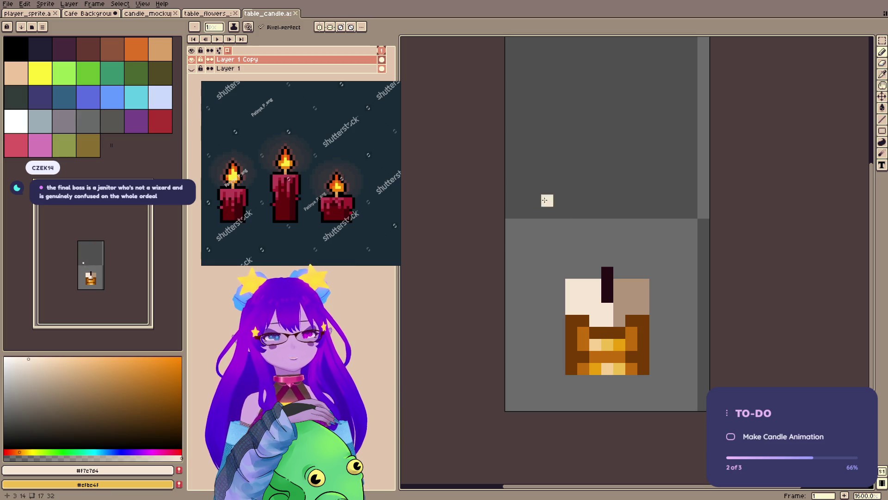
{"action": "key", "text": "m"}
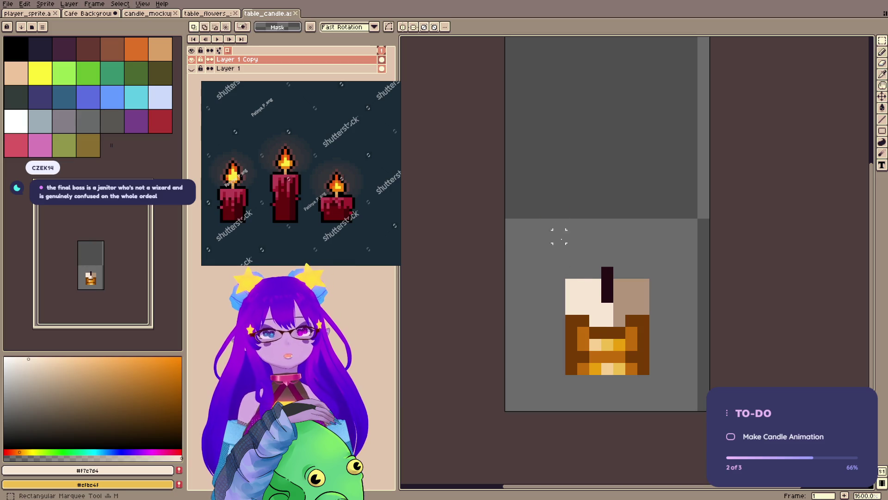
{"action": "left_click_drag", "start_coordinate": [552, 229], "coordinate": [687, 376]}
{"action": "left_click_drag", "start_coordinate": [656, 337], "coordinate": [661, 324]}
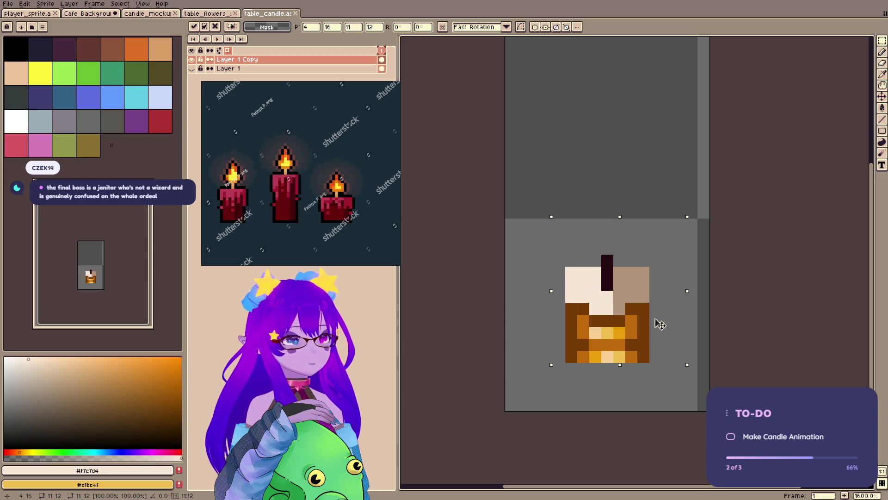
{"action": "key", "text": "Escape"}
{"action": "key", "text": "ctrl+d"}
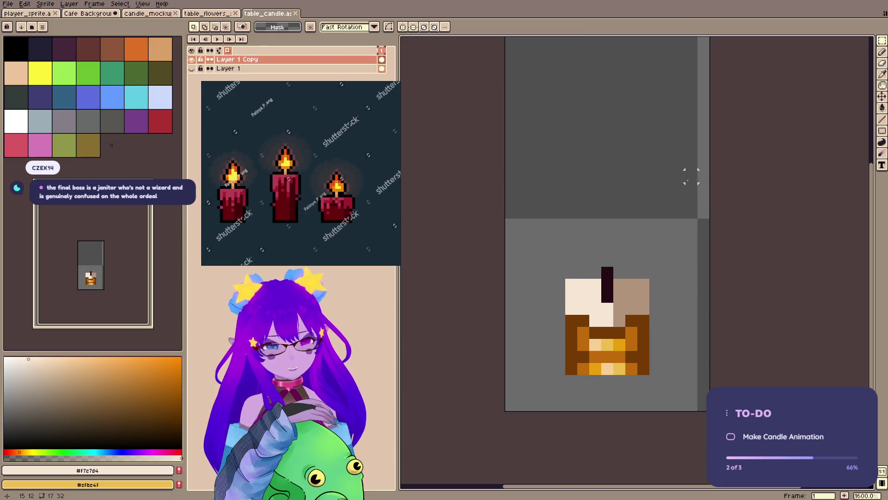
{"action": "key", "text": "ctrl+s"}
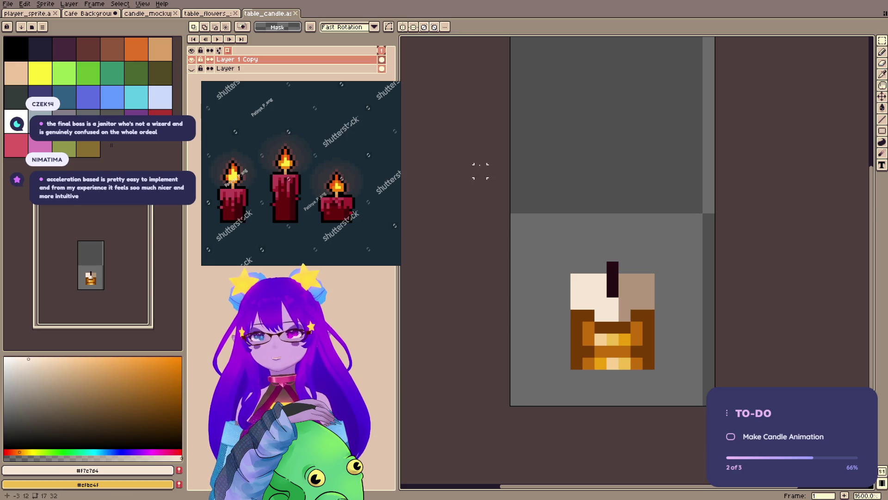
- Compare against the tall candle layer, then erase the melted candle's outer left and right columns
{"action": "left_click", "coordinate": [192, 68]}
{"action": "key", "text": "b"}
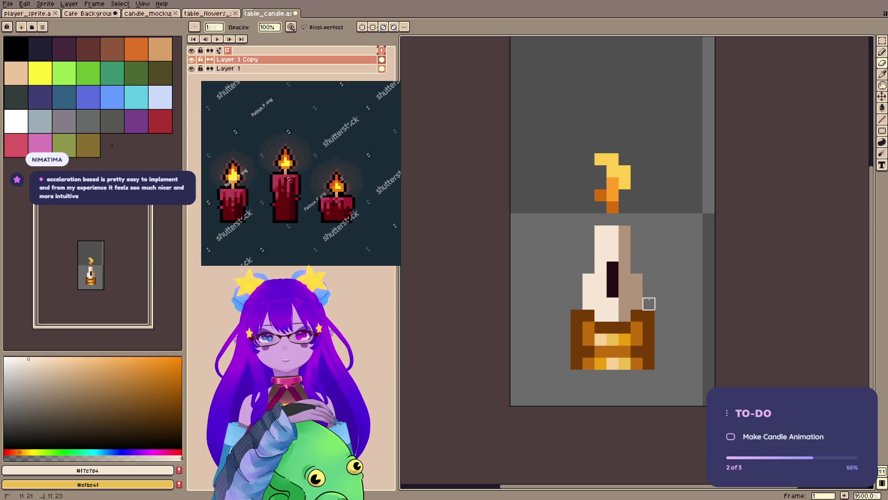
{"action": "left_click", "coordinate": [191, 60]}
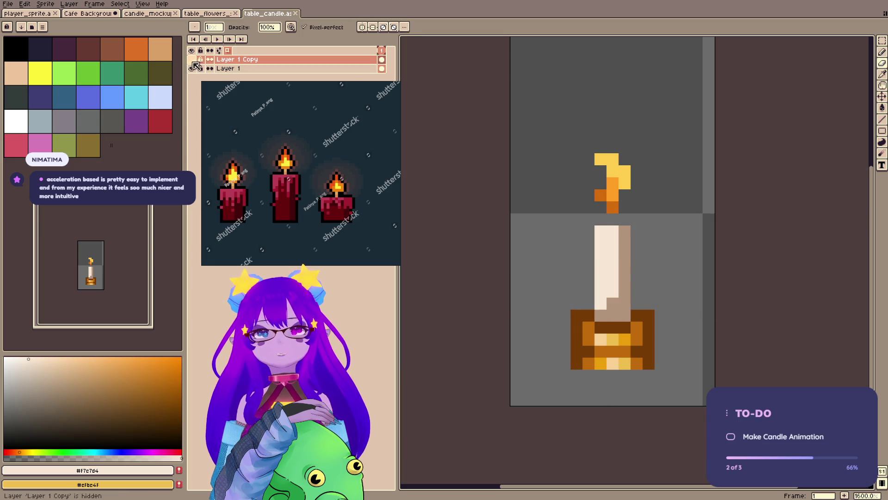
{"action": "left_click", "coordinate": [191, 59]}
{"action": "left_click", "coordinate": [192, 69]}
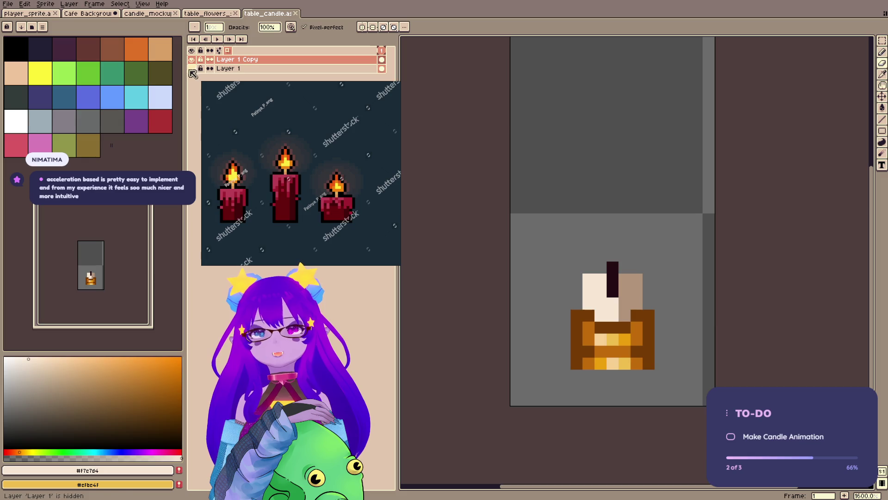
{"action": "left_click_drag", "start_coordinate": [588, 280], "coordinate": [588, 304]}
{"action": "left_click_drag", "start_coordinate": [637, 280], "coordinate": [638, 304]}
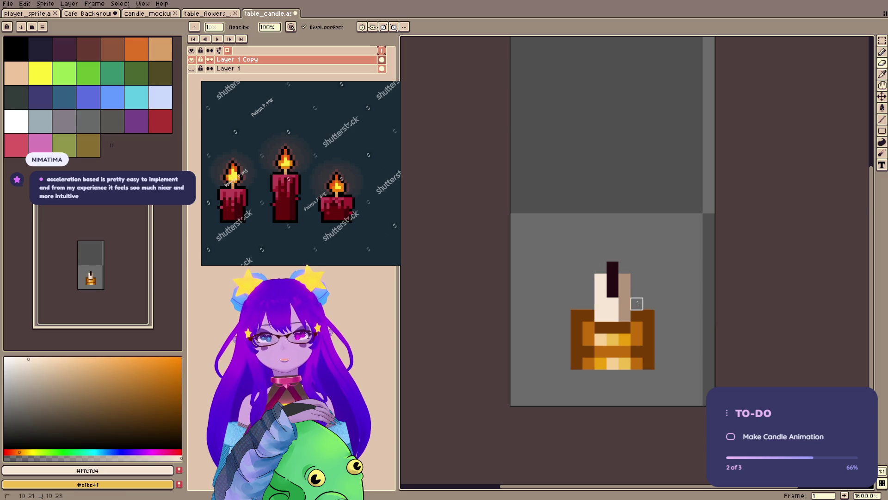
{"action": "left_click", "coordinate": [625, 279]}
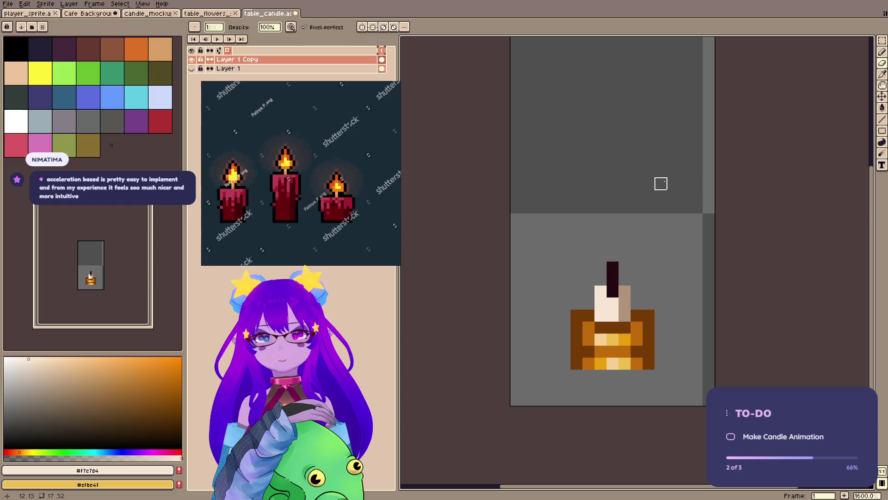
- Turn the top-left light pixel tan, then leave only Layer 1 Copy visible
{"action": "left_click", "coordinate": [624, 291], "text": "alt"}
{"action": "left_click", "coordinate": [599, 295]}
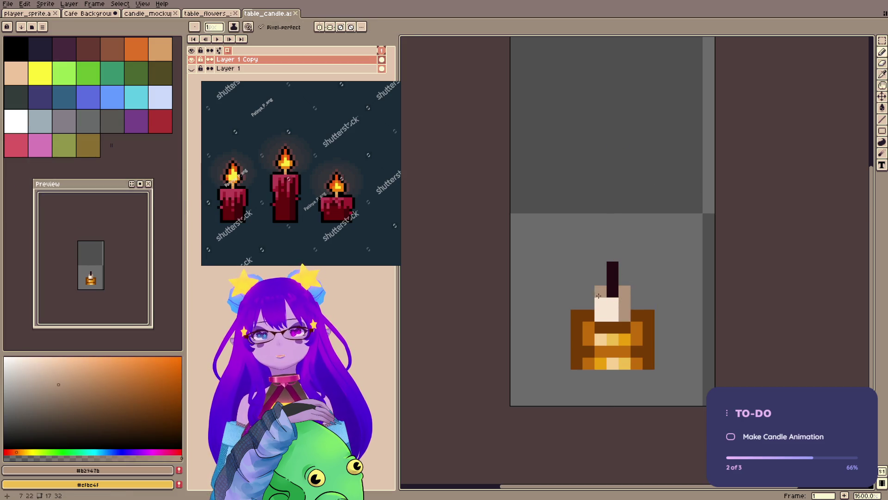
{"action": "left_click", "coordinate": [193, 68]}
{"action": "left_click", "coordinate": [191, 59]}
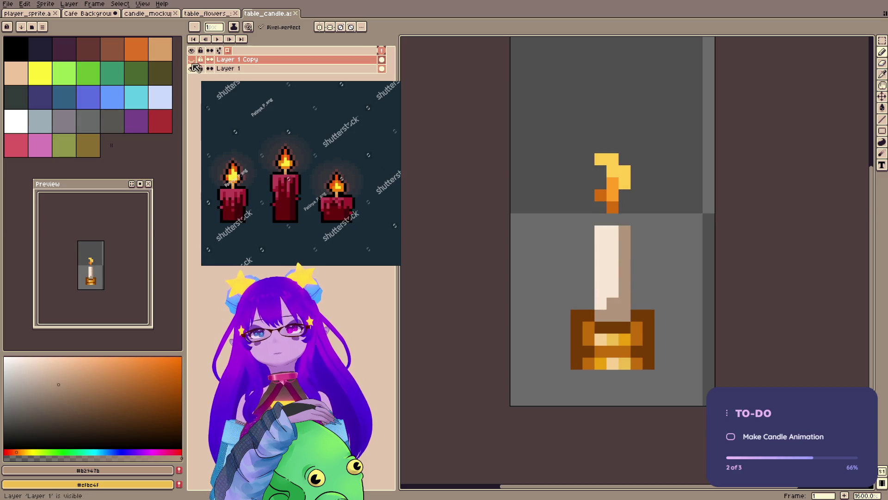
{"action": "left_click", "coordinate": [192, 68]}
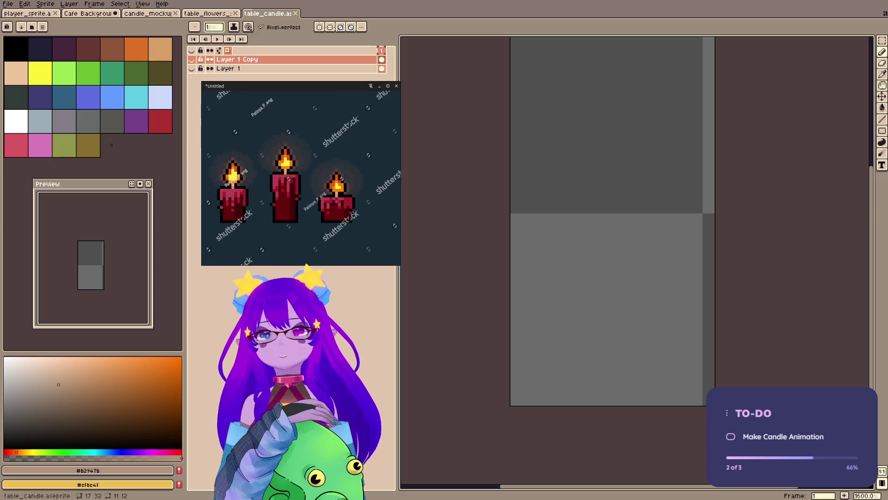
{"action": "left_click", "coordinate": [192, 59]}
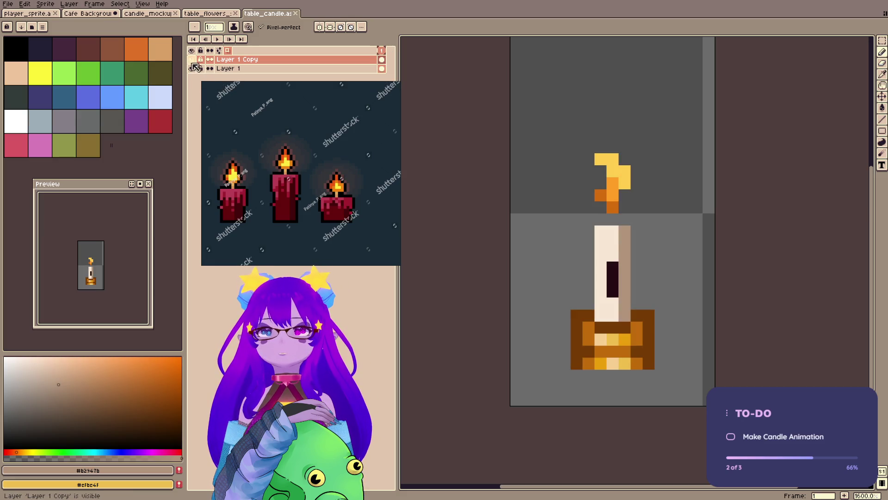
{"action": "left_click", "coordinate": [191, 59]}
{"action": "left_click", "coordinate": [191, 59]}
{"action": "left_click", "coordinate": [192, 69]}
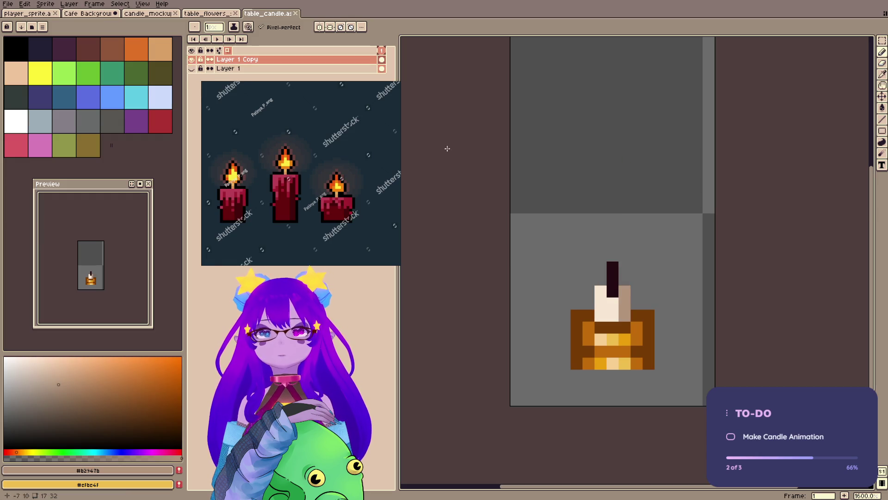
- Erase the top pixel of the melted candle's wick and save the file
{"action": "key", "text": "e"}
{"action": "left_click", "coordinate": [613, 268]}
{"action": "key", "text": "ctrl+s"}
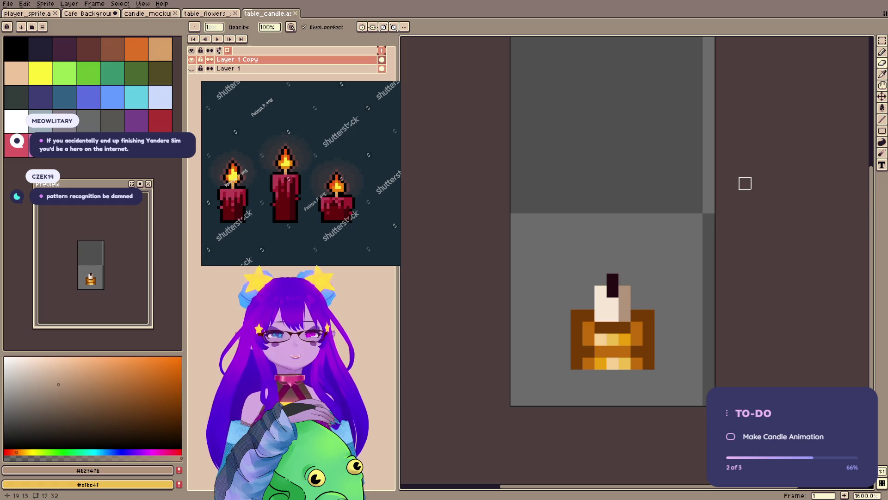
- Hide Layer 1 Copy and show Layer 1, the tall candle with its flame
{"action": "key", "text": "v"}
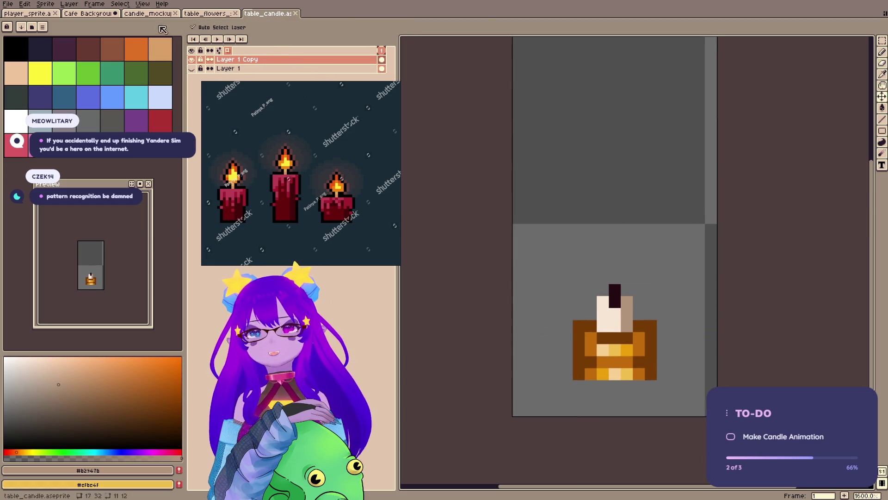
{"action": "left_click", "coordinate": [192, 61]}
{"action": "left_click", "coordinate": [191, 69]}
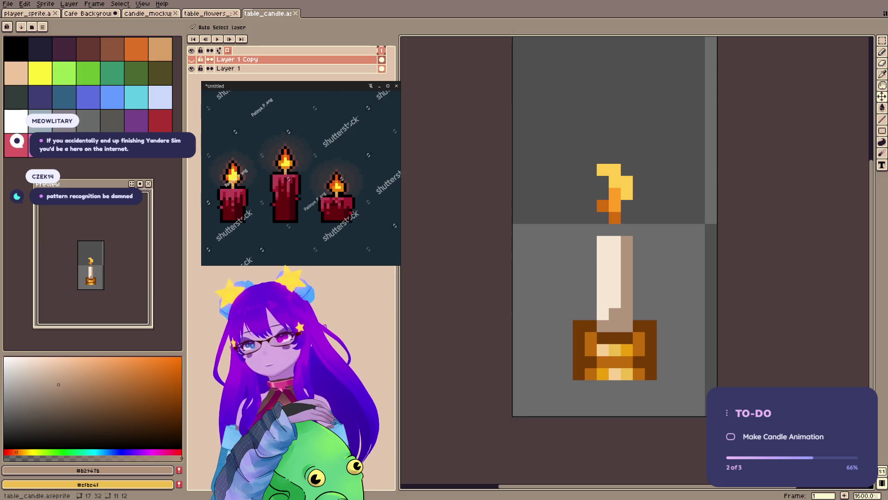
{"action": "key", "text": "b"}
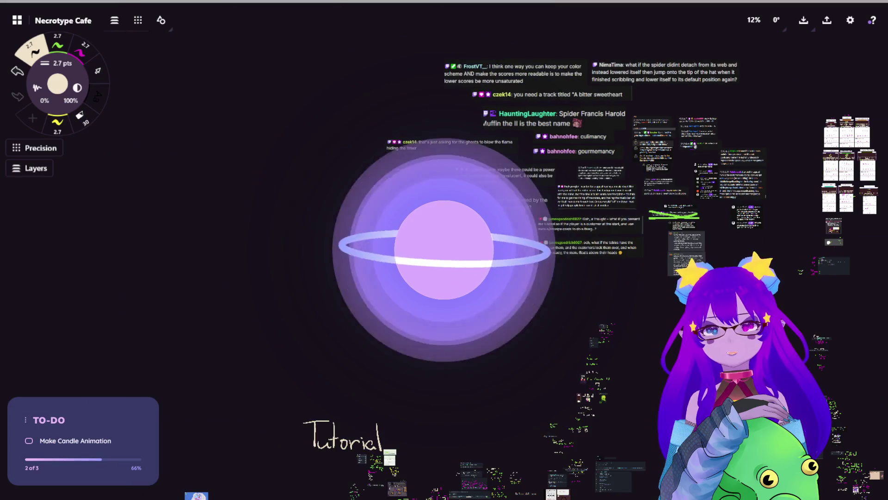
- Handwrite 'stages' on an empty area of the board, redrawing the final s
{"action": "scroll", "coordinate": [465, 200], "scroll_direction": "down", "scroll_amount": 10}
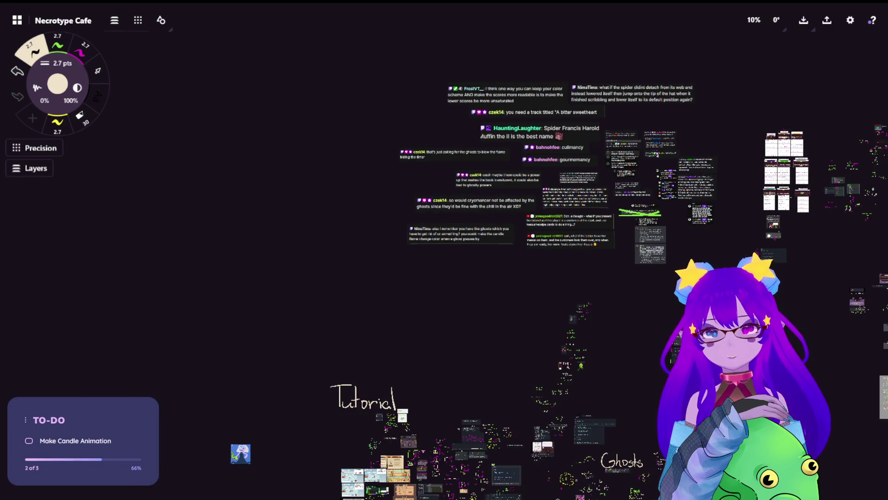
{"action": "scroll", "coordinate": [584, 183], "scroll_direction": "up", "scroll_amount": 10}
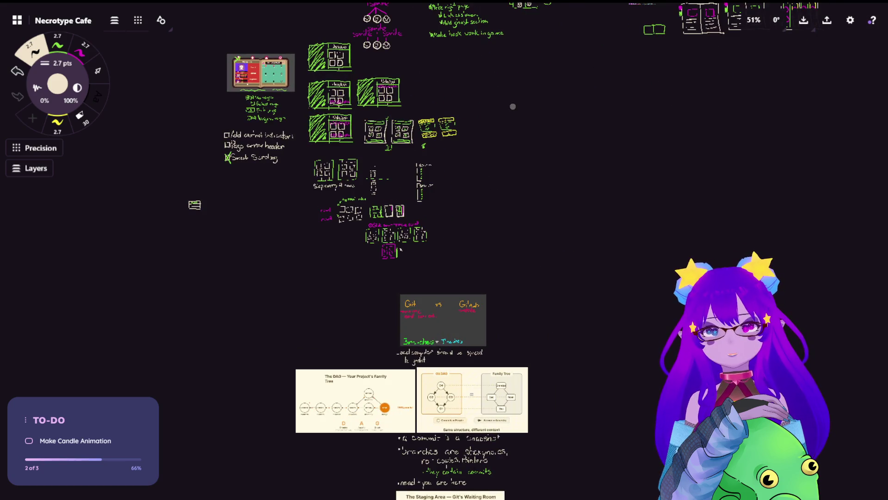
{"action": "scroll", "coordinate": [608, 307], "scroll_direction": "up", "scroll_amount": 10}
{"action": "scroll", "coordinate": [335, 205], "scroll_direction": "up", "scroll_amount": 3}
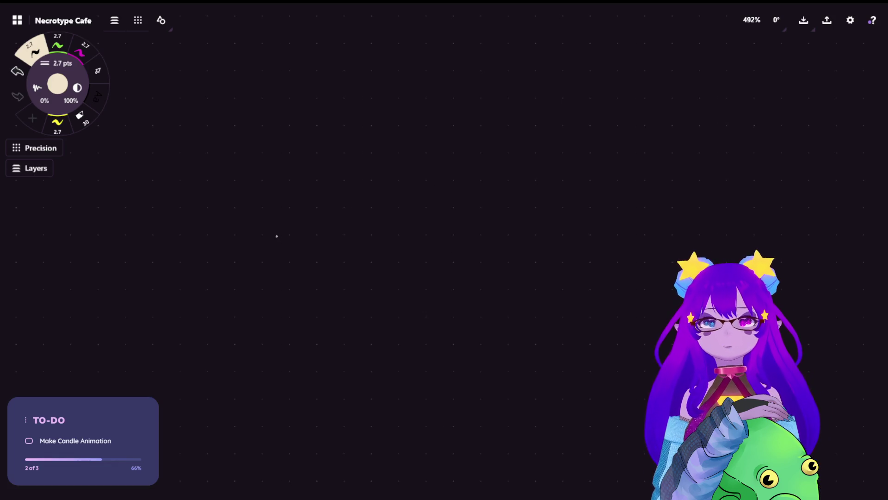
{"action": "mouse_move", "coordinate": [277, 181]}
{"action": "left_mouse_down"}
{"action": "mouse_move", "coordinate": [288, 190]}
{"action": "mouse_move", "coordinate": [278, 206]}
{"action": "left_mouse_up"}
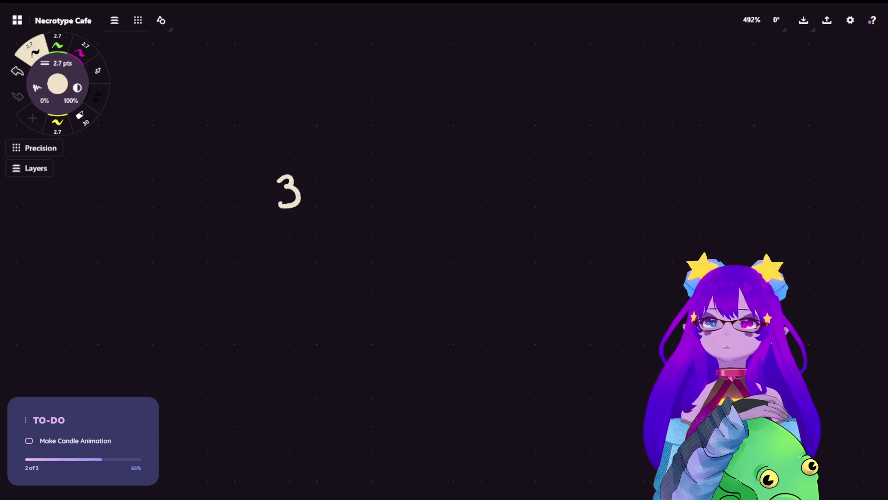
{"action": "mouse_move", "coordinate": [330, 189]}
{"action": "left_mouse_down"}
{"action": "mouse_move", "coordinate": [319, 209]}
{"action": "mouse_move", "coordinate": [348, 210]}
{"action": "left_mouse_up"}
{"action": "mouse_move", "coordinate": [335, 194]}
{"action": "left_mouse_down"}
{"action": "mouse_move", "coordinate": [369, 211]}
{"action": "mouse_move", "coordinate": [379, 195]}
{"action": "mouse_move", "coordinate": [380, 227]}
{"action": "left_mouse_up"}
{"action": "left_click_drag", "start_coordinate": [390, 197], "coordinate": [415, 200]}
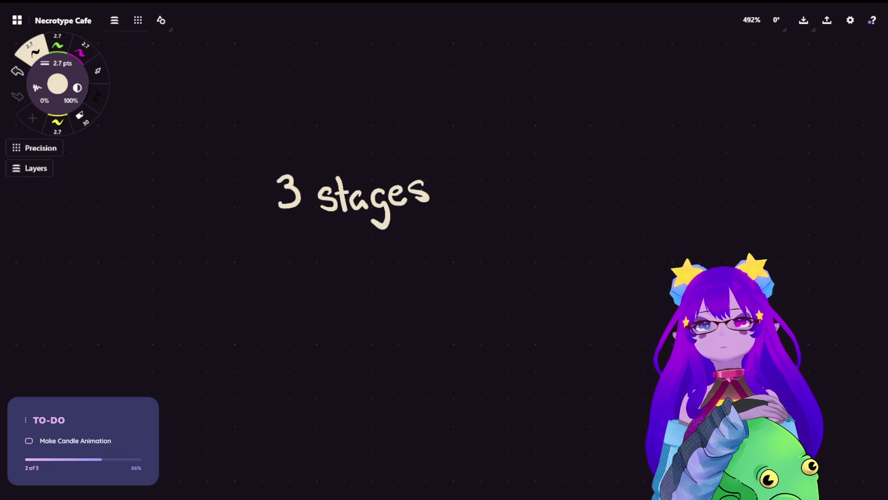
{"action": "key", "text": "ctrl+z"}
{"action": "key", "text": "ctrl+shift+z"}
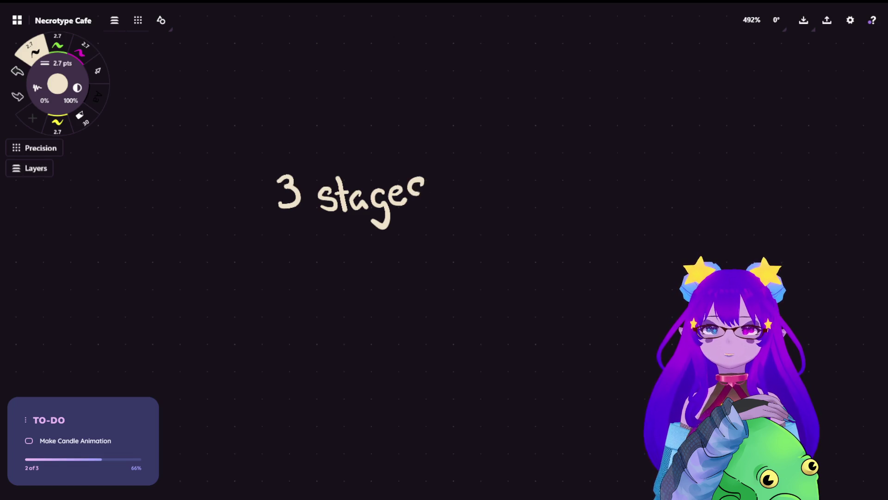
{"action": "key", "text": "ctrl+z"}
{"action": "mouse_move", "coordinate": [424, 180]}
{"action": "left_mouse_down"}
{"action": "mouse_move", "coordinate": [413, 183]}
{"action": "mouse_move", "coordinate": [423, 196]}
{"action": "mouse_move", "coordinate": [415, 201]}
{"action": "left_mouse_up"}
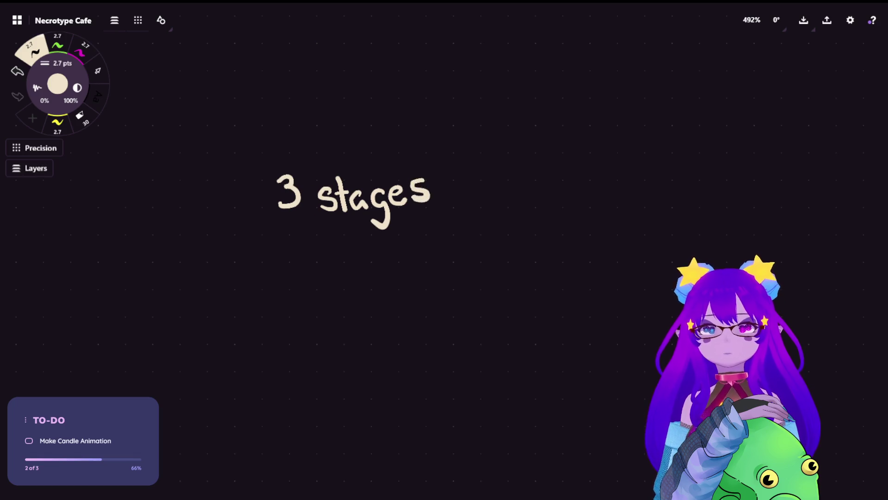
- Replace the leading 3 with a 5 so the note reads '5 stages'
{"action": "key", "text": "e"}
{"action": "left_click_drag", "start_coordinate": [287, 155], "coordinate": [287, 200]}
{"action": "key", "text": "e"}
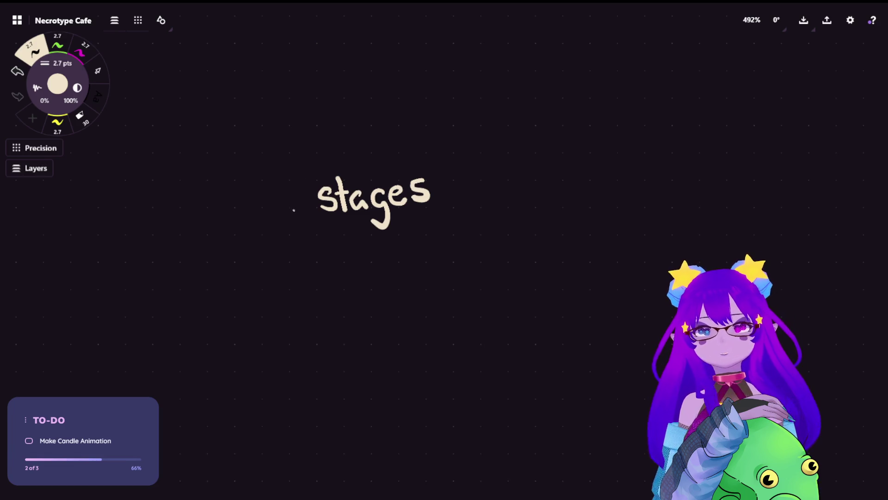
{"action": "mouse_move", "coordinate": [280, 180]}
{"action": "left_mouse_down"}
{"action": "mouse_move", "coordinate": [276, 211]}
{"action": "mouse_move", "coordinate": [300, 179]}
{"action": "left_mouse_up"}
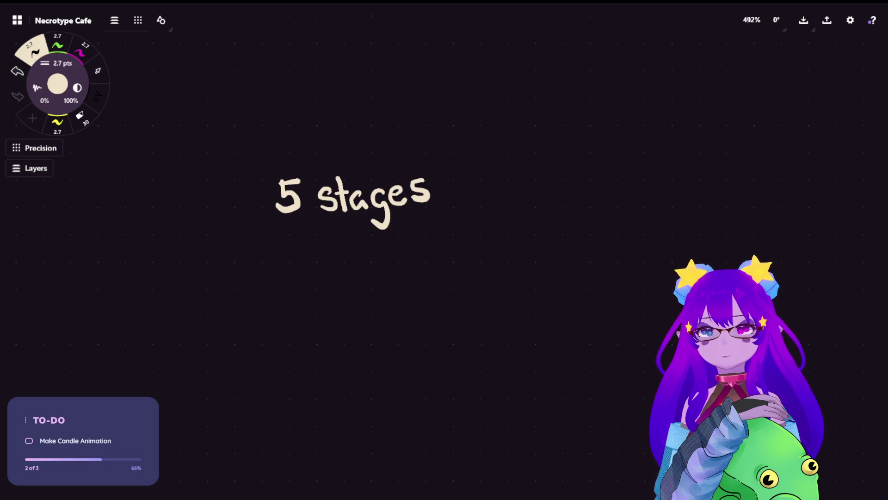
- Write a 0 above the tilde and a 10 below the heading, undoing misplaced digits
{"action": "mouse_move", "coordinate": [296, 367]}
{"action": "left_mouse_down"}
{"action": "mouse_move", "coordinate": [300, 391]}
{"action": "mouse_move", "coordinate": [290, 366]}
{"action": "mouse_move", "coordinate": [299, 373]}
{"action": "left_mouse_up"}
{"action": "key", "text": "ctrl+z"}
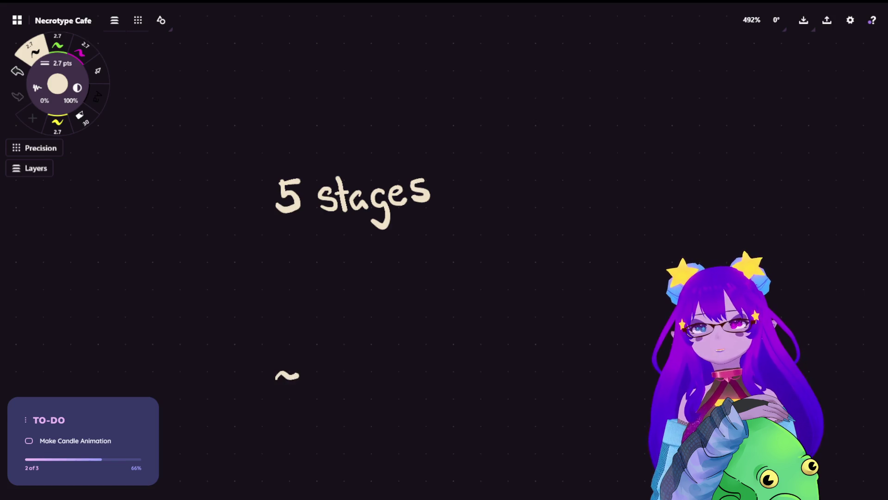
{"action": "mouse_move", "coordinate": [280, 331]}
{"action": "left_mouse_down"}
{"action": "mouse_move", "coordinate": [276, 360]}
{"action": "mouse_move", "coordinate": [293, 335]}
{"action": "mouse_move", "coordinate": [268, 348]}
{"action": "mouse_move", "coordinate": [278, 351]}
{"action": "mouse_move", "coordinate": [300, 330]}
{"action": "mouse_move", "coordinate": [283, 328]}
{"action": "left_mouse_up"}
{"action": "key", "text": "ctrl+z"}
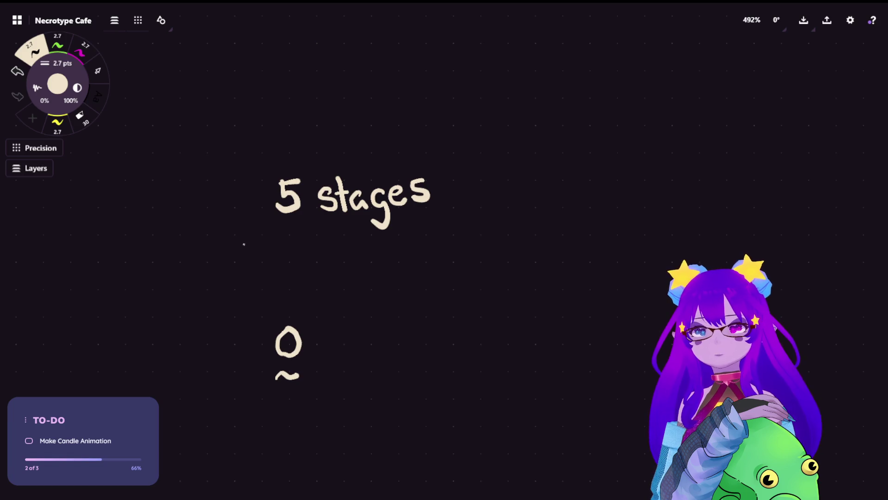
{"action": "left_click_drag", "start_coordinate": [245, 239], "coordinate": [247, 265]}
{"action": "mouse_move", "coordinate": [263, 235]}
{"action": "left_mouse_down"}
{"action": "mouse_move", "coordinate": [282, 240]}
{"action": "mouse_move", "coordinate": [264, 234]}
{"action": "mouse_move", "coordinate": [259, 268]}
{"action": "mouse_move", "coordinate": [274, 244]}
{"action": "mouse_move", "coordinate": [261, 240]}
{"action": "mouse_move", "coordinate": [285, 266]}
{"action": "mouse_move", "coordinate": [297, 238]}
{"action": "mouse_move", "coordinate": [284, 237]}
{"action": "mouse_move", "coordinate": [317, 249]}
{"action": "left_mouse_up"}
{"action": "key", "text": "ctrl+z"}
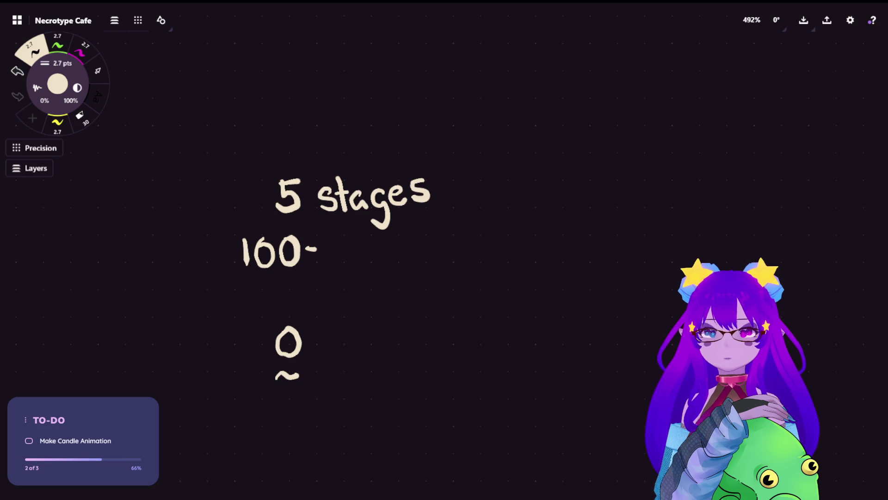
- Lasso the 0 and tilde and move them lower on the board
{"action": "left_click", "coordinate": [98, 70]}
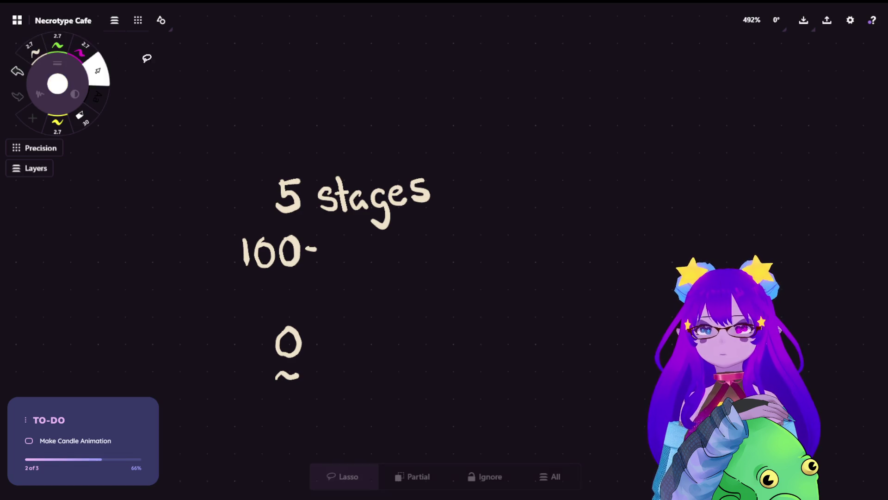
{"action": "left_click_drag", "start_coordinate": [280, 329], "coordinate": [277, 298]}
{"action": "left_click_drag", "start_coordinate": [331, 339], "coordinate": [329, 383]}
{"action": "left_click", "coordinate": [457, 334]}
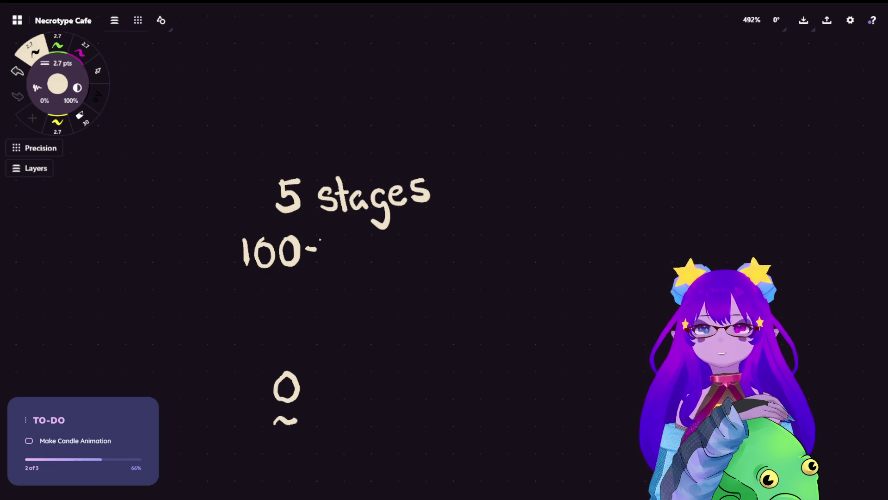
- Write the 100-70 and 70-40 ranges, erasing a mistaken 50
{"action": "mouse_move", "coordinate": [320, 239]}
{"action": "left_mouse_down"}
{"action": "mouse_move", "coordinate": [338, 238]}
{"action": "mouse_move", "coordinate": [330, 262]}
{"action": "mouse_move", "coordinate": [345, 263]}
{"action": "mouse_move", "coordinate": [351, 236]}
{"action": "left_mouse_up"}
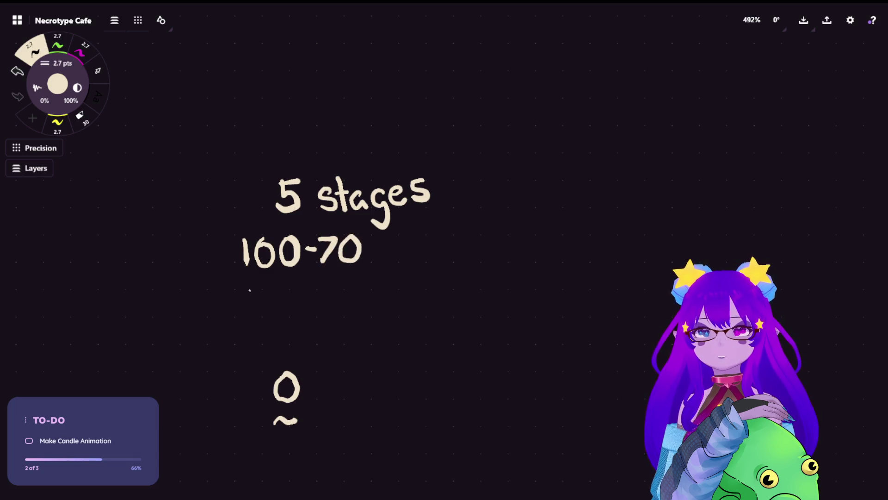
{"action": "mouse_move", "coordinate": [244, 288]}
{"action": "left_mouse_down"}
{"action": "mouse_move", "coordinate": [266, 288]}
{"action": "mouse_move", "coordinate": [256, 309]}
{"action": "mouse_move", "coordinate": [279, 311]}
{"action": "mouse_move", "coordinate": [272, 292]}
{"action": "mouse_move", "coordinate": [292, 284]}
{"action": "mouse_move", "coordinate": [277, 281]}
{"action": "mouse_move", "coordinate": [314, 296]}
{"action": "left_mouse_up"}
{"action": "key", "text": "ctrl+z"}
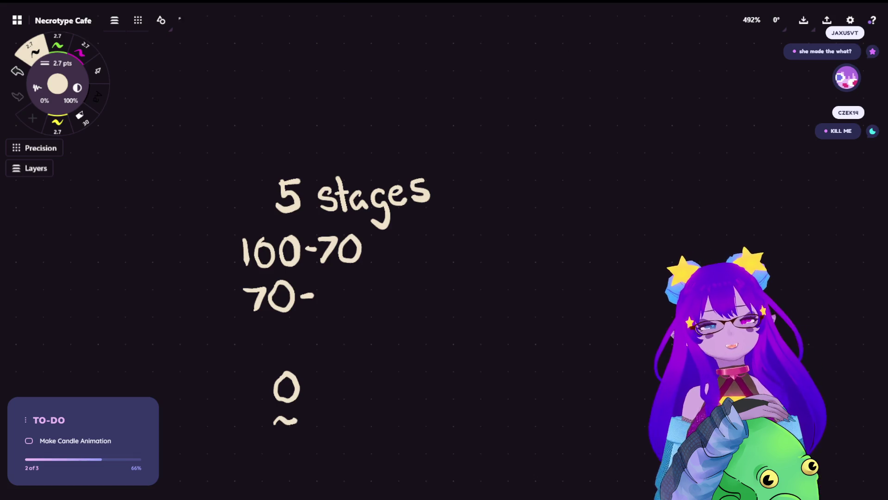
{"action": "mouse_move", "coordinate": [320, 278]}
{"action": "left_mouse_down"}
{"action": "mouse_move", "coordinate": [337, 301]}
{"action": "mouse_move", "coordinate": [318, 309]}
{"action": "mouse_move", "coordinate": [339, 278]}
{"action": "mouse_move", "coordinate": [369, 303]}
{"action": "mouse_move", "coordinate": [357, 283]}
{"action": "left_mouse_up"}
{"action": "mouse_move", "coordinate": [245, 328]}
{"action": "left_mouse_down"}
{"action": "mouse_move", "coordinate": [266, 347]}
{"action": "mouse_move", "coordinate": [240, 357]}
{"action": "mouse_move", "coordinate": [268, 328]}
{"action": "left_mouse_up"}
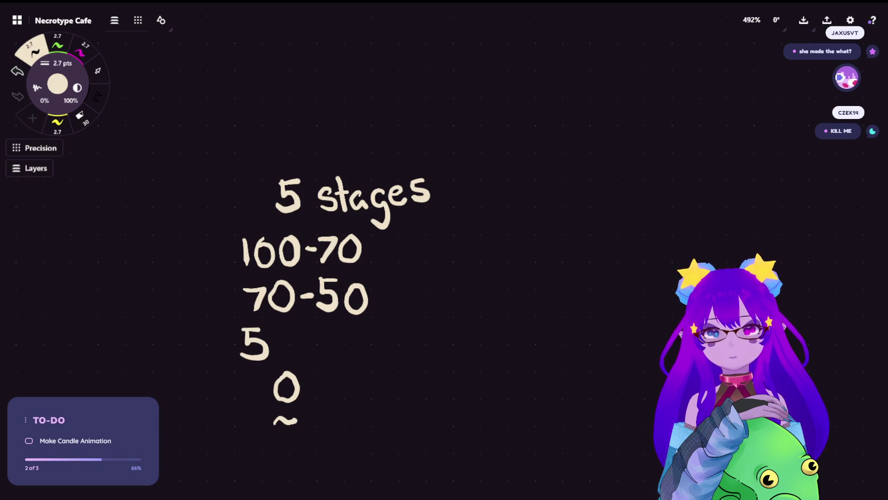
{"action": "key", "text": "e"}
{"action": "mouse_move", "coordinate": [341, 294]}
{"action": "left_mouse_down"}
{"action": "mouse_move", "coordinate": [333, 298]}
{"action": "mouse_move", "coordinate": [359, 298]}
{"action": "mouse_move", "coordinate": [313, 311]}
{"action": "mouse_move", "coordinate": [338, 297]}
{"action": "mouse_move", "coordinate": [334, 314]}
{"action": "mouse_move", "coordinate": [356, 309]}
{"action": "mouse_move", "coordinate": [346, 281]}
{"action": "left_mouse_up"}
{"action": "key", "text": "e"}
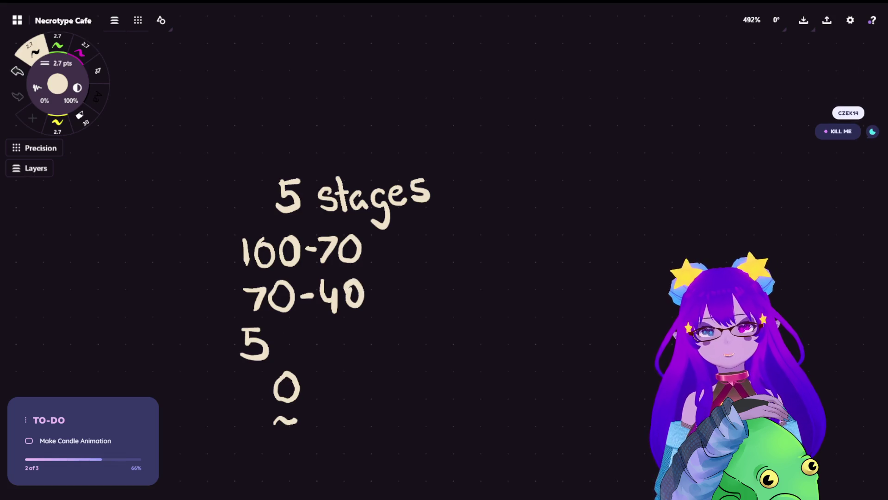
- Erase a stray 5 and write the 40-0 range below 70-40
{"action": "key", "text": "e"}
{"action": "mouse_move", "coordinate": [269, 330]}
{"action": "left_mouse_down"}
{"action": "mouse_move", "coordinate": [252, 344]}
{"action": "mouse_move", "coordinate": [243, 328]}
{"action": "left_mouse_up"}
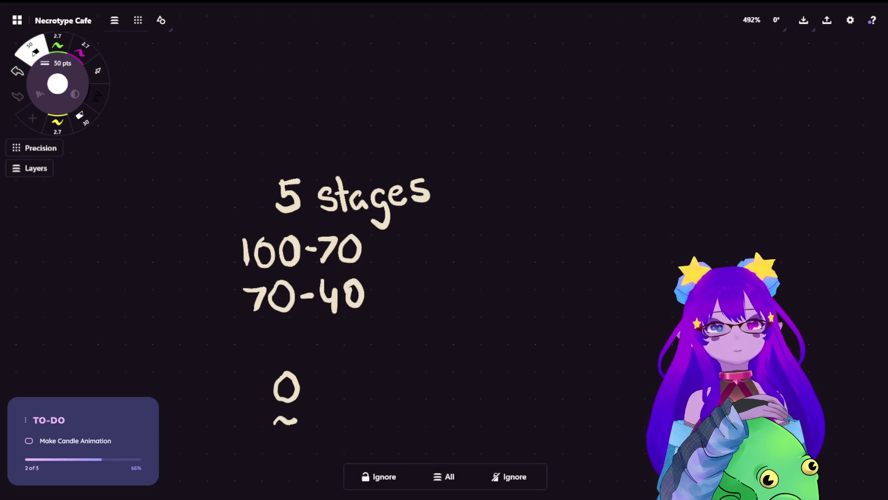
{"action": "key", "text": "e"}
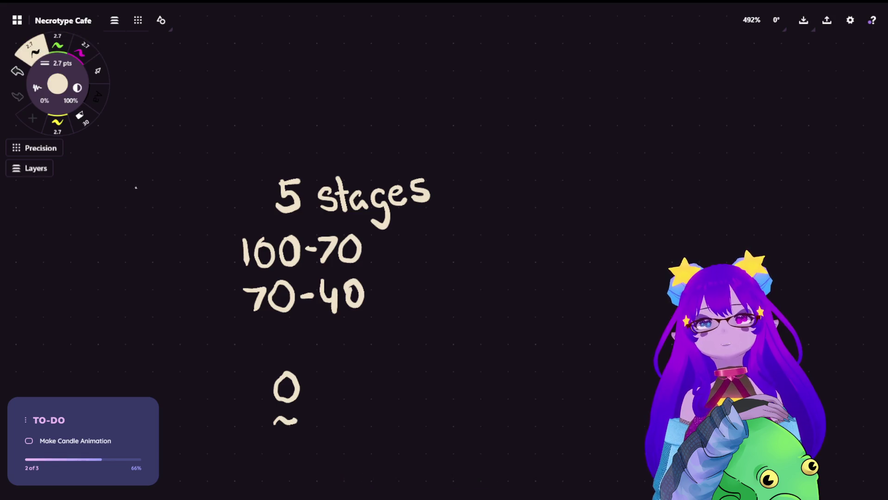
{"action": "mouse_move", "coordinate": [252, 327]}
{"action": "left_mouse_down"}
{"action": "mouse_move", "coordinate": [250, 347]}
{"action": "mouse_move", "coordinate": [266, 345]}
{"action": "left_mouse_up"}
{"action": "mouse_move", "coordinate": [261, 332]}
{"action": "left_mouse_down"}
{"action": "mouse_move", "coordinate": [265, 362]}
{"action": "mouse_move", "coordinate": [278, 333]}
{"action": "mouse_move", "coordinate": [320, 342]}
{"action": "mouse_move", "coordinate": [332, 356]}
{"action": "mouse_move", "coordinate": [337, 329]}
{"action": "left_mouse_up"}
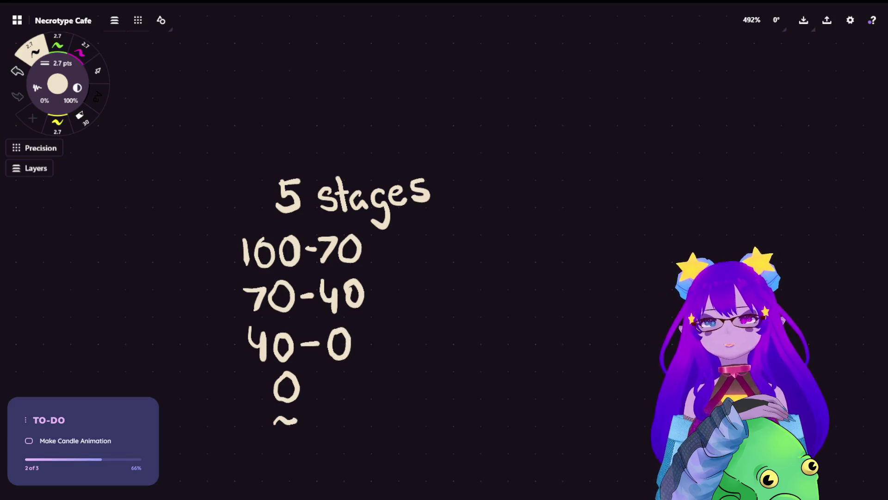
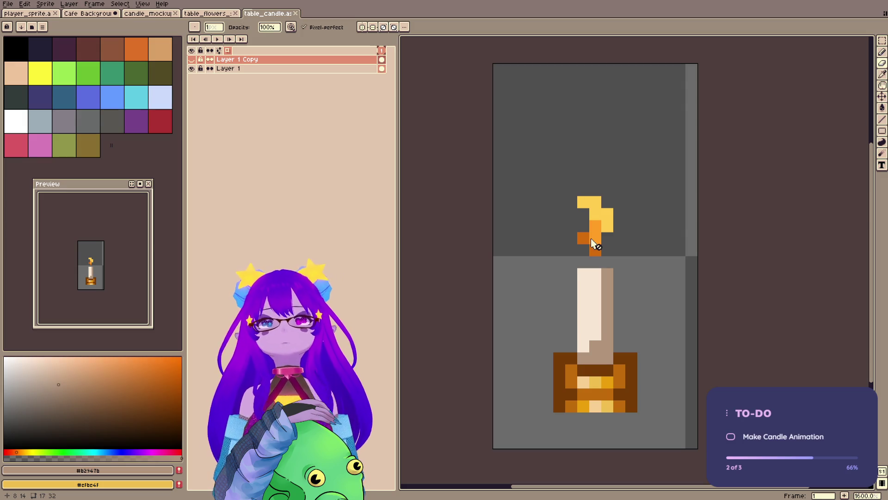
- Rename Layer 1 to Stage 1
{"action": "left_click", "coordinate": [236, 69]}
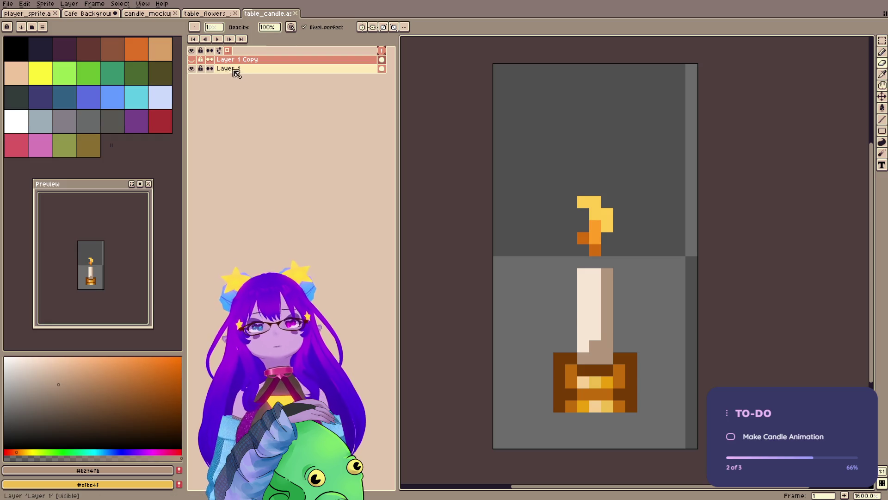
{"action": "double_click", "coordinate": [238, 70]}
{"action": "type", "text": "100"}
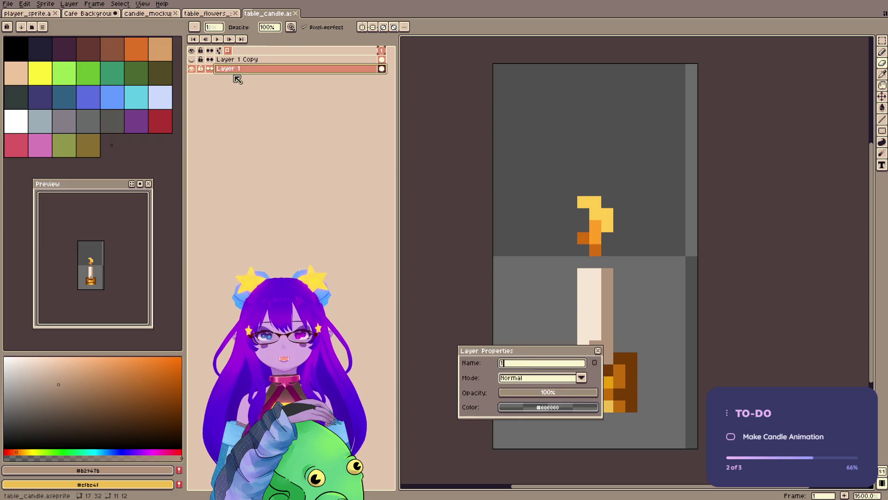
{"action": "key", "text": "BackSpace"}
{"action": "key", "text": "BackSpace"}
{"action": "key", "text": "BackSpace"}
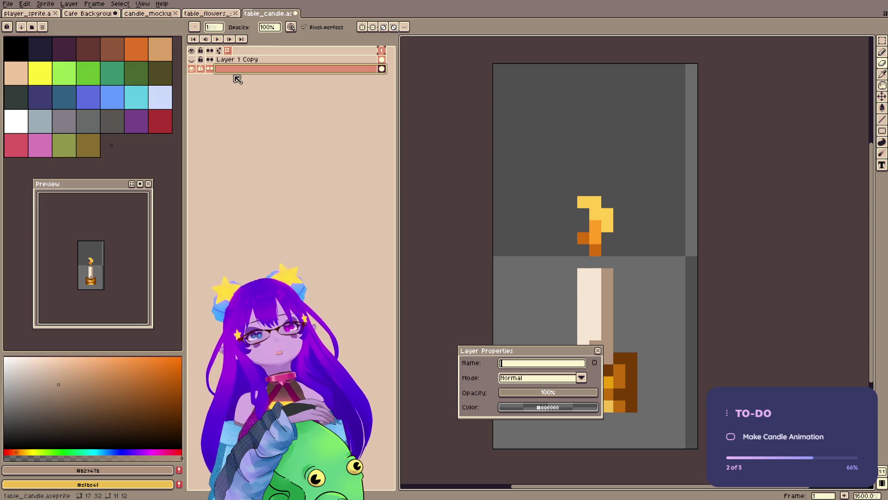
{"action": "type", "text": "Stage 1"}
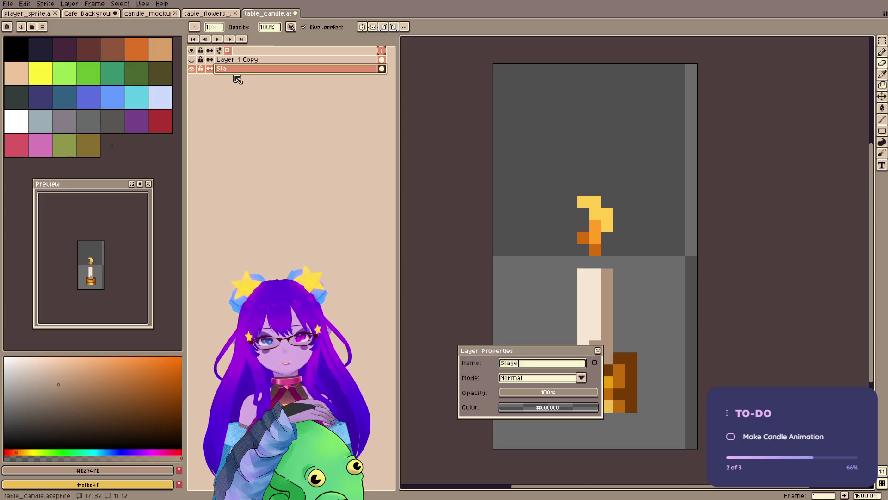
{"action": "key", "text": "Return"}
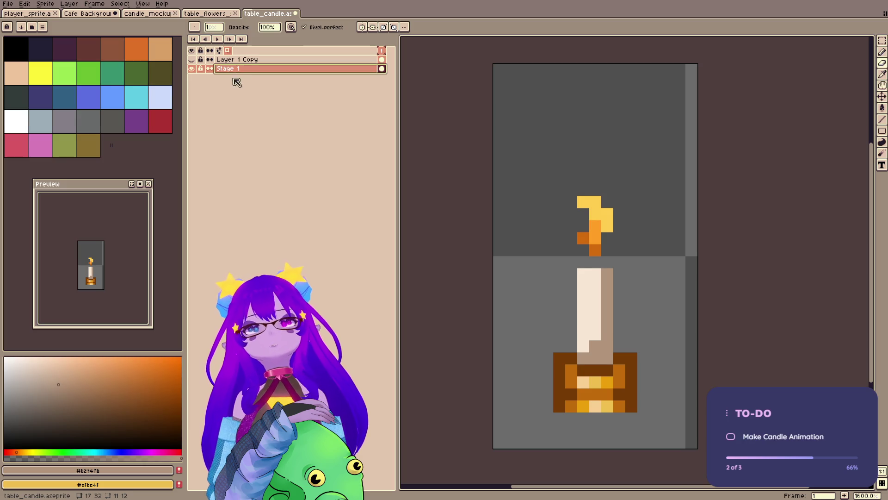
- Rename Layer 1 Copy to Stage 3 and hide it
{"action": "left_click", "coordinate": [193, 59]}
{"action": "double_click", "coordinate": [241, 61]}
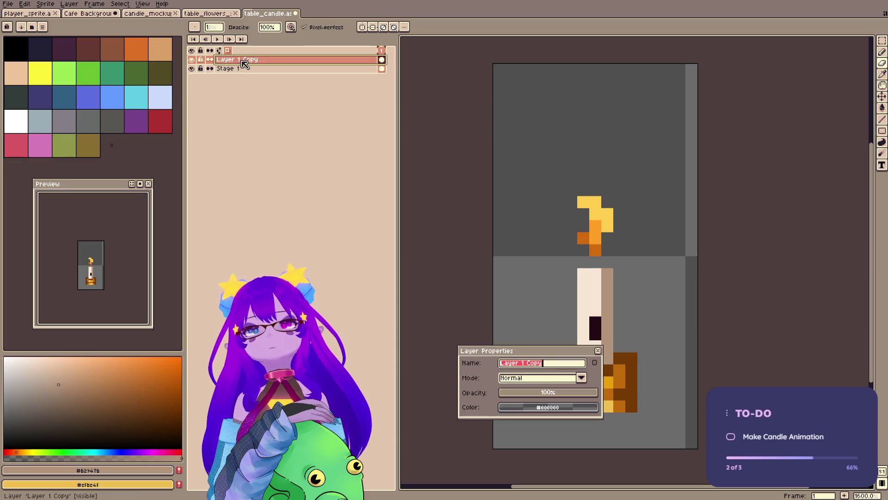
{"action": "type", "text": "Stage 4"}
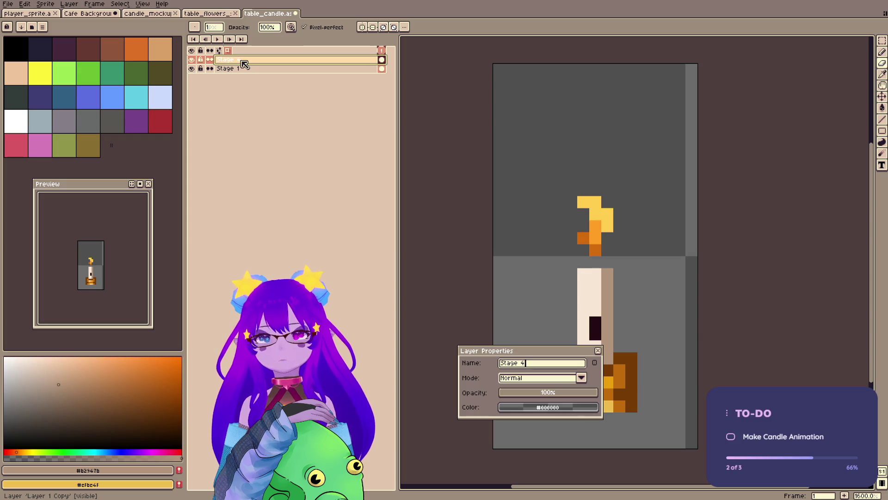
{"action": "key", "text": "Return"}
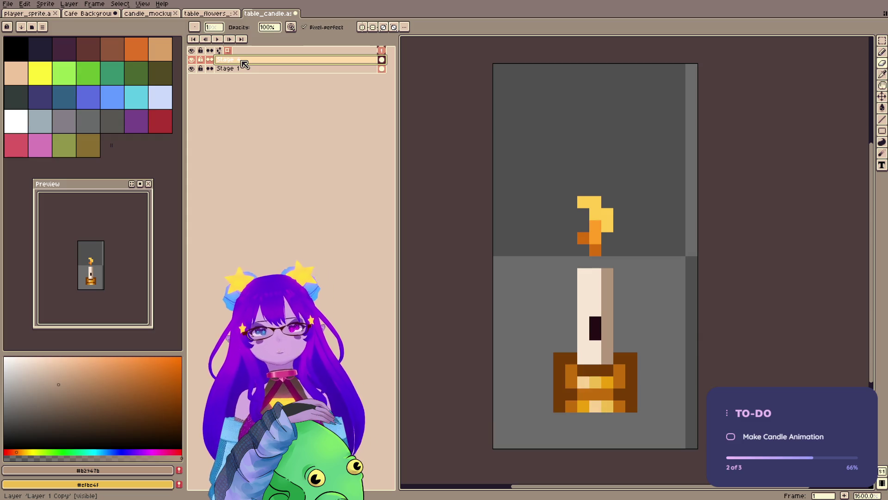
{"action": "double_click", "coordinate": [243, 63]}
{"action": "left_click", "coordinate": [549, 364]}
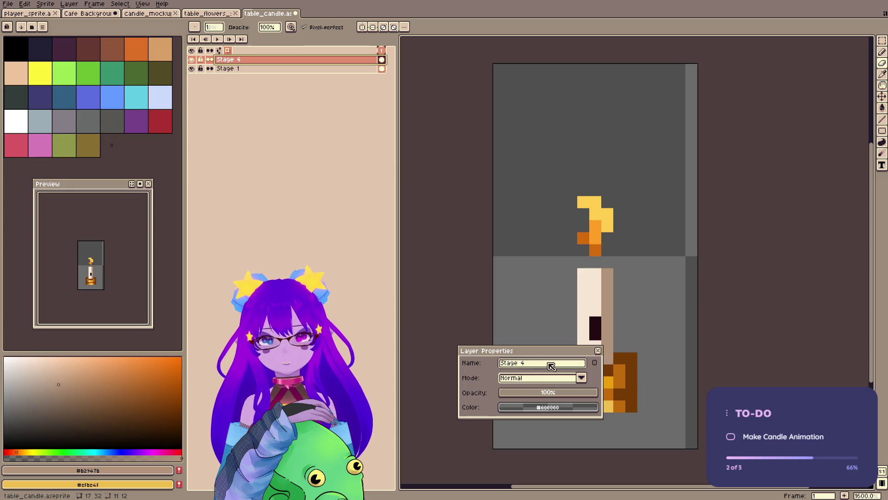
{"action": "type", "text": "3"}
{"action": "key", "text": "Return"}
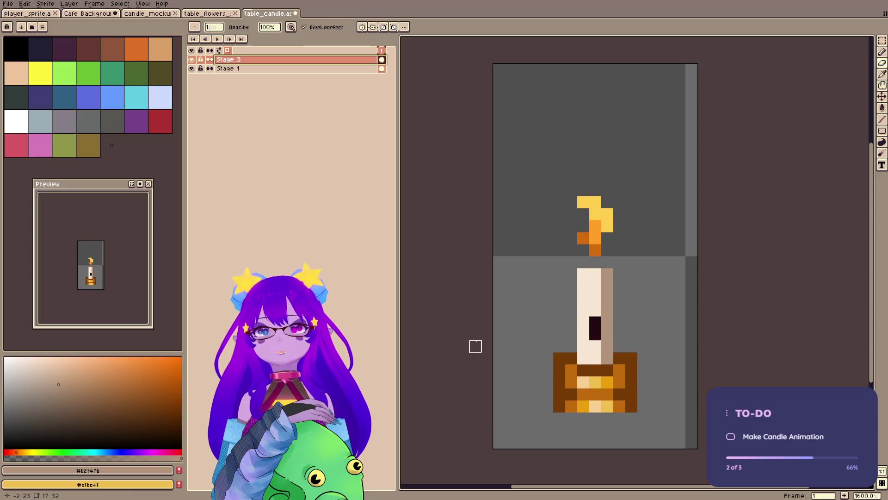
{"action": "left_click", "coordinate": [191, 59]}
- Duplicate Stage 1, name the copy Stage 0, and ready a 3px eraser
{"action": "left_click", "coordinate": [231, 70]}
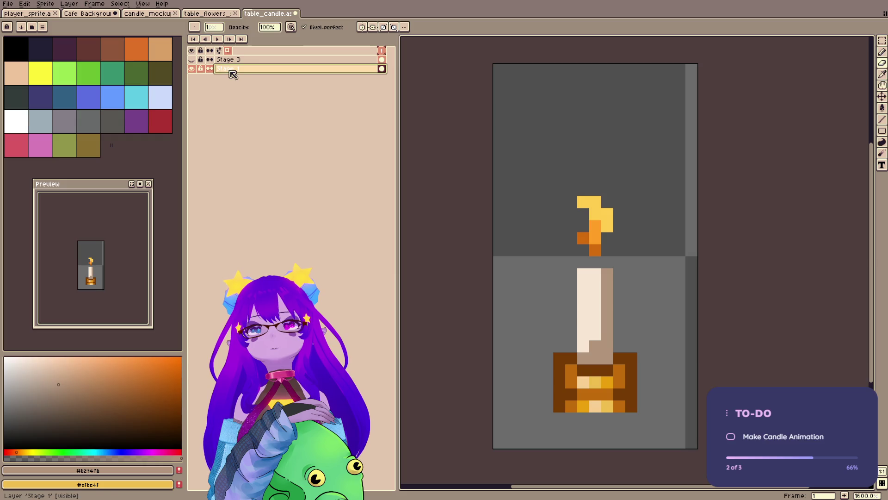
{"action": "key", "text": "ctrl+j"}
{"action": "double_click", "coordinate": [237, 70]}
{"action": "type", "text": "Stage 0"}
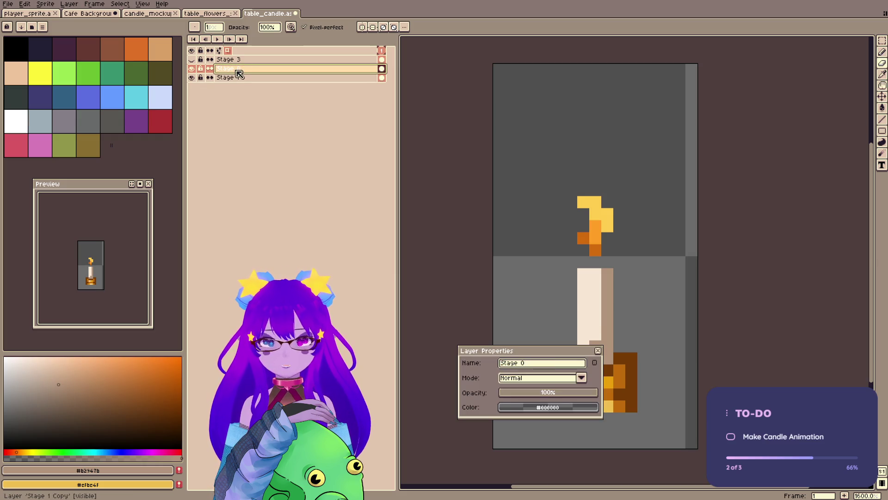
{"action": "key", "text": "Return"}
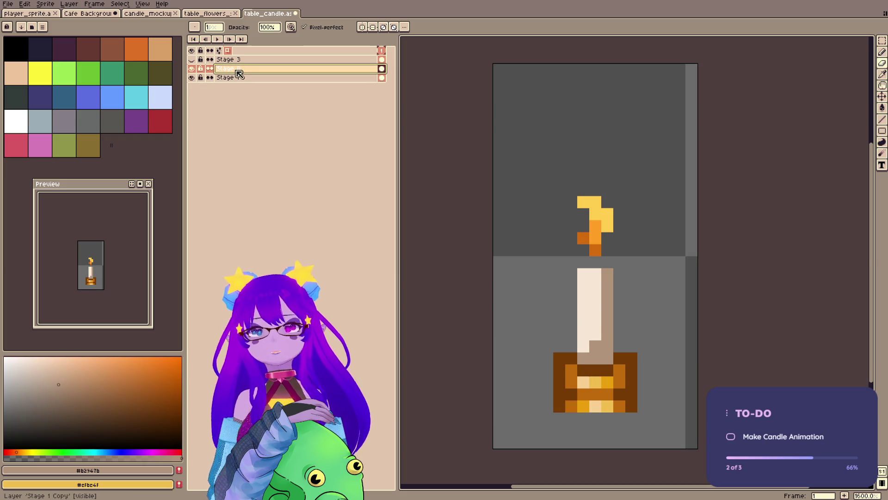
{"action": "key", "text": "e"}
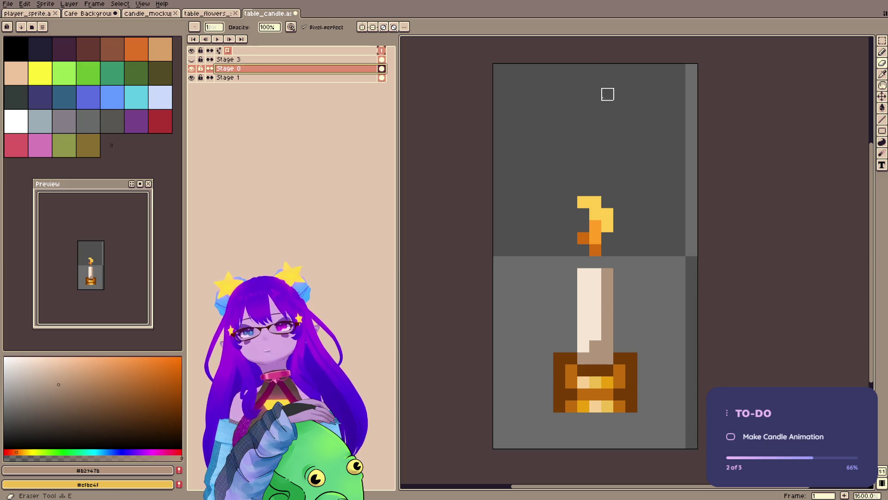
{"action": "key", "text": "plus"}
{"action": "key", "text": "plus"}
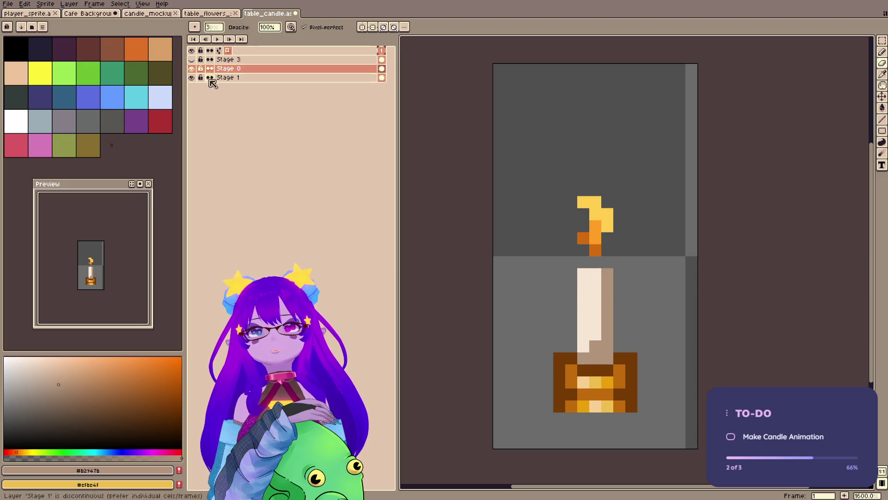
- Hide Stage 1 and erase the flame from Stage 0 with a 1px eraser
{"action": "left_click", "coordinate": [191, 77]}
{"action": "key", "text": "minus"}
{"action": "key", "text": "minus"}
{"action": "mouse_move", "coordinate": [584, 310]}
{"action": "left_mouse_down"}
{"action": "mouse_move", "coordinate": [584, 359]}
{"action": "mouse_move", "coordinate": [596, 311]}
{"action": "mouse_move", "coordinate": [608, 323]}
{"action": "mouse_move", "coordinate": [595, 358]}
{"action": "left_mouse_up"}
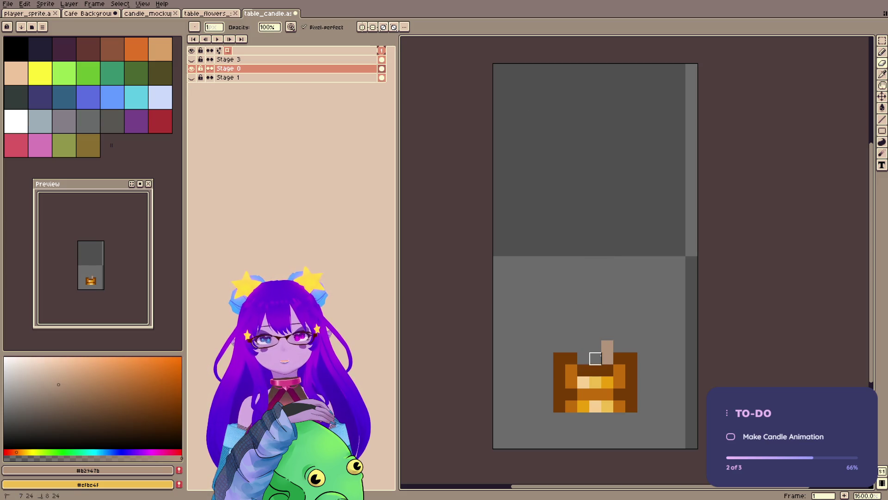
{"action": "key", "text": "v"}
{"action": "key", "text": "ctrl+z"}
{"action": "key", "text": "ctrl+z"}
{"action": "key", "text": "ctrl+z"}
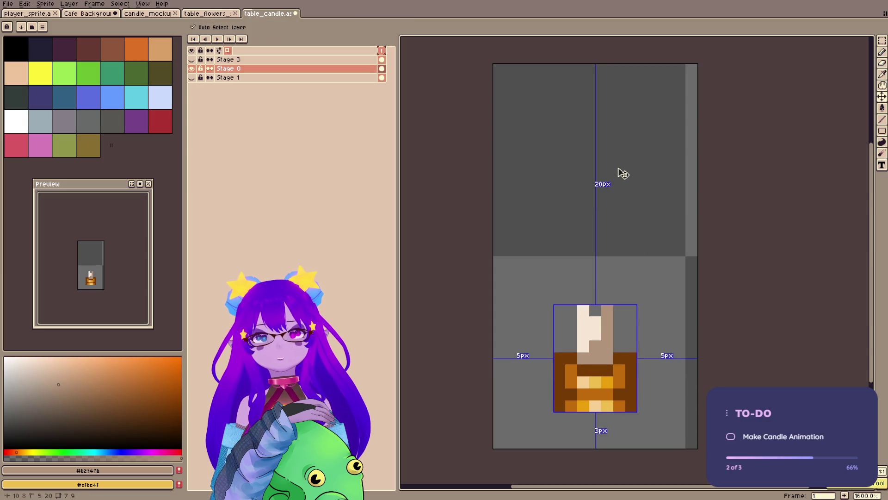
{"action": "key", "text": "e"}
{"action": "left_click_drag", "start_coordinate": [602, 204], "coordinate": [614, 220]}
{"action": "left_click", "coordinate": [590, 245]}
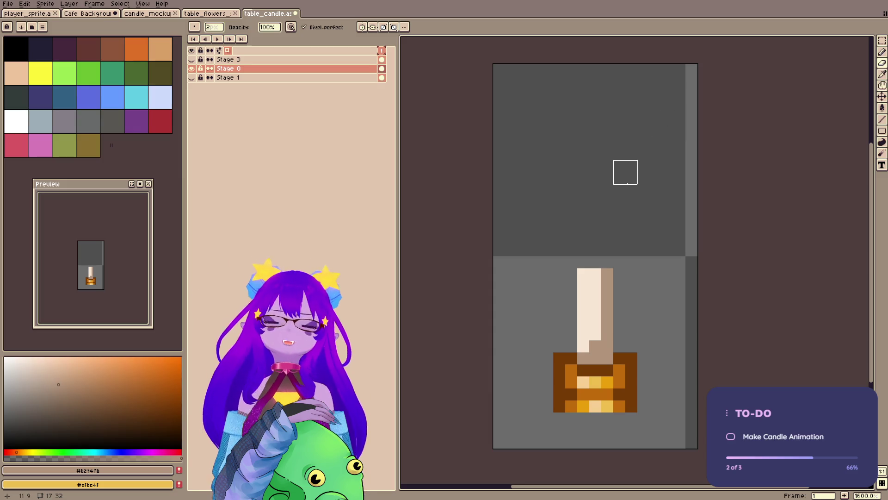
- Compare Stage 0 with Stage 1, trying Stage 0 below, then back above Stage 1
{"action": "key", "text": "v"}
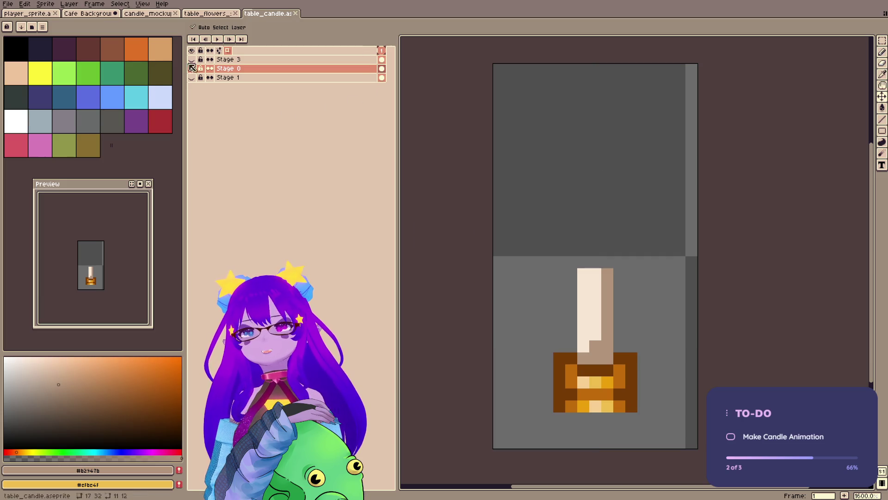
{"action": "left_click", "coordinate": [193, 69]}
{"action": "left_click", "coordinate": [192, 69]}
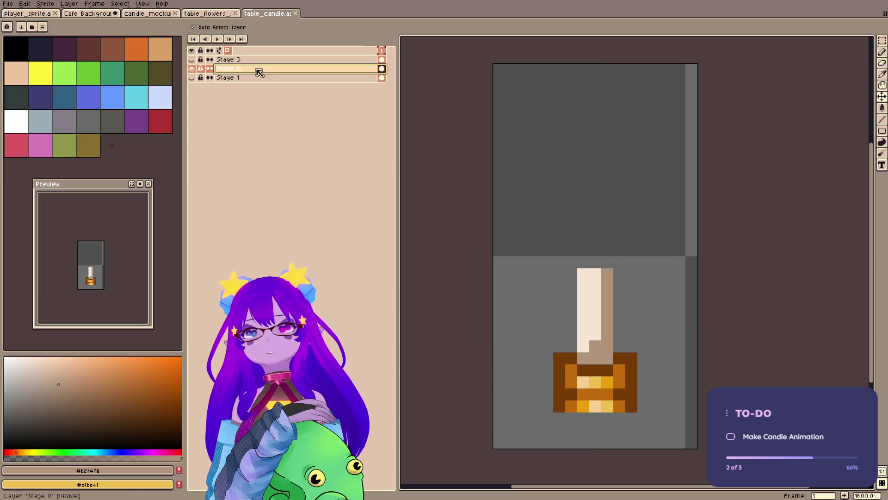
{"action": "left_click_drag", "start_coordinate": [260, 72], "coordinate": [259, 80]}
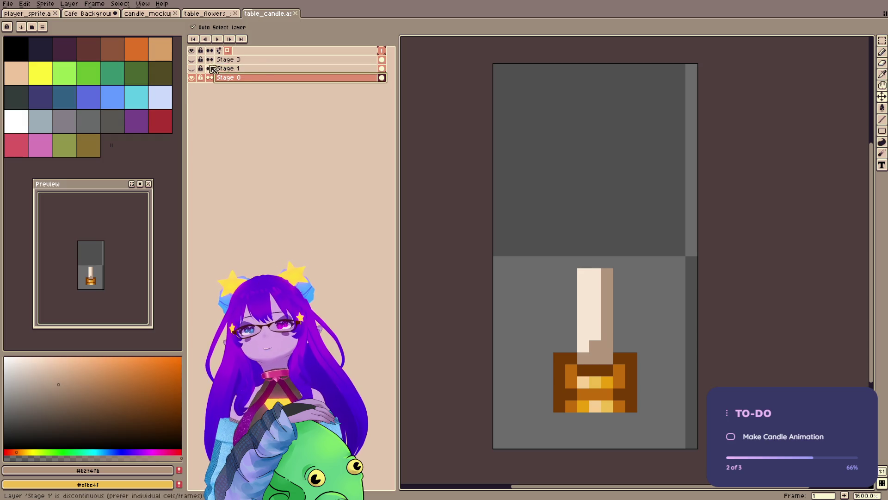
{"action": "left_click", "coordinate": [192, 77]}
{"action": "left_click", "coordinate": [192, 69]}
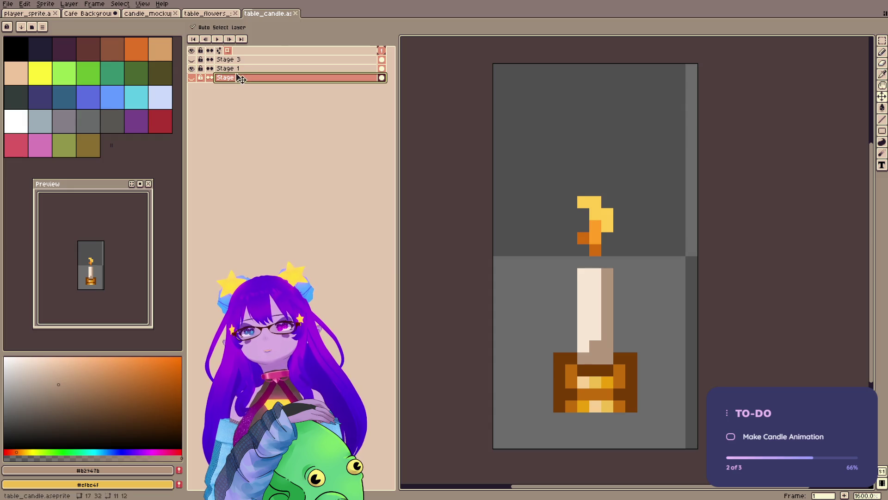
{"action": "left_click_drag", "start_coordinate": [231, 77], "coordinate": [240, 69]}
- Move Stage 3 to the bottom of the layer stack, below Stage 1
{"action": "left_click_drag", "start_coordinate": [258, 60], "coordinate": [260, 69]}
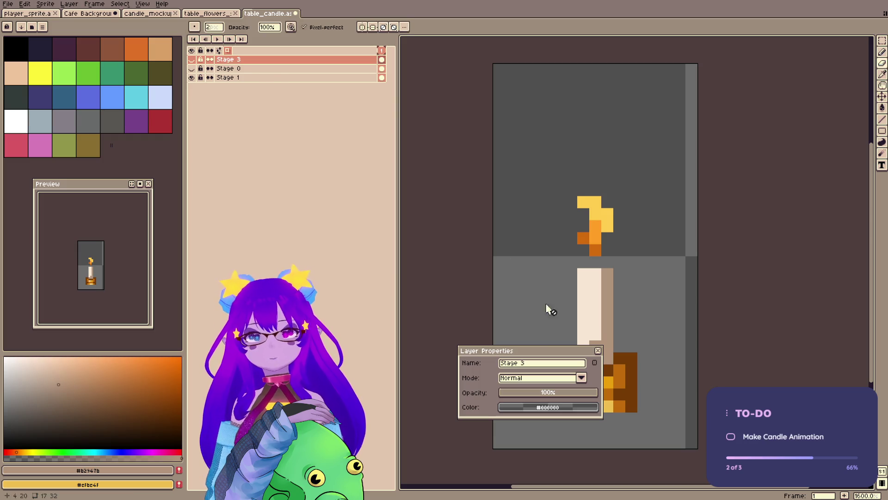
{"action": "left_click", "coordinate": [598, 350]}
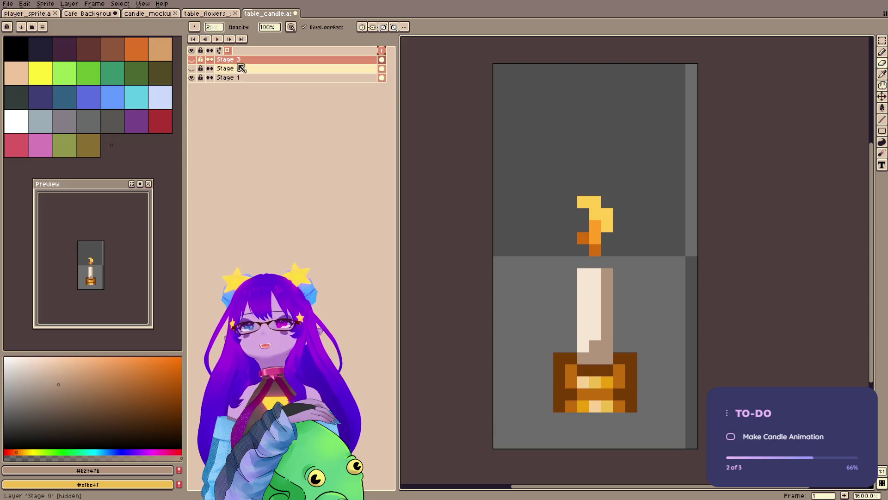
{"action": "left_click_drag", "start_coordinate": [239, 62], "coordinate": [240, 82]}
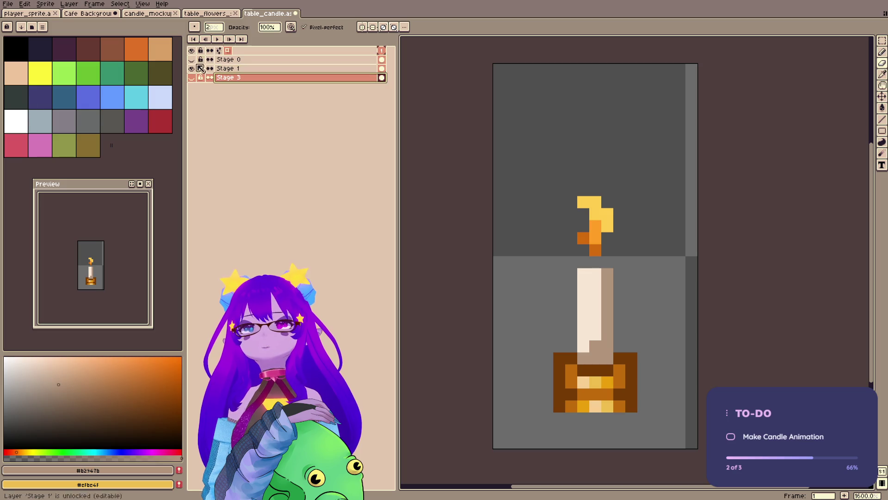
- Toggle Stage 0, Stage 1 and Stage 3 visibility to compare, leaving Stage 1 shown
{"action": "left_click", "coordinate": [192, 68]}
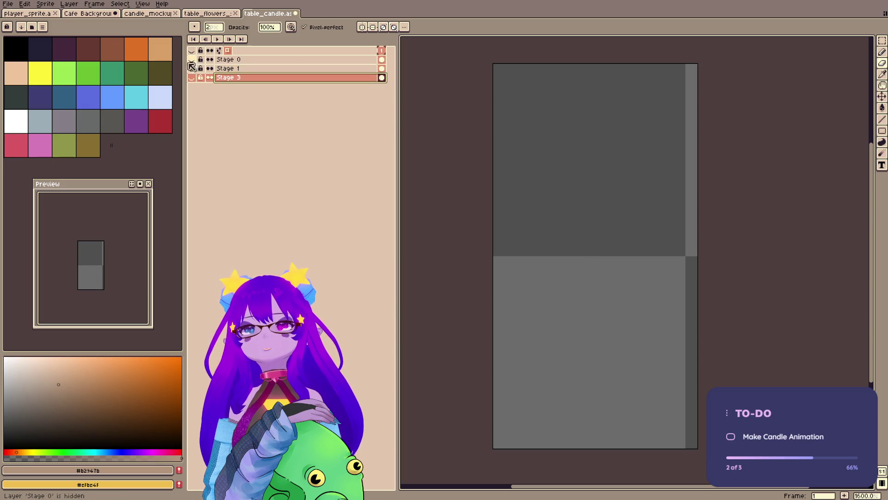
{"action": "left_click", "coordinate": [192, 59]}
{"action": "left_click", "coordinate": [192, 60]}
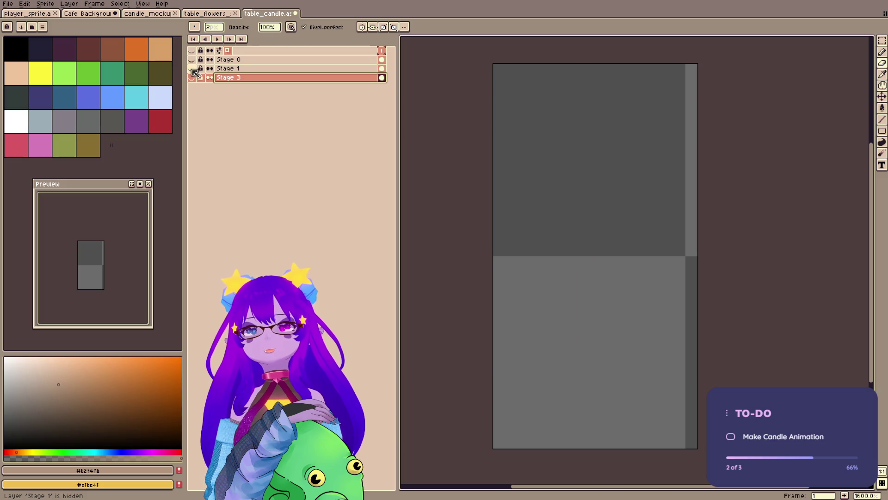
{"action": "left_click", "coordinate": [192, 68]}
{"action": "left_click", "coordinate": [192, 68]}
{"action": "left_click", "coordinate": [192, 78]}
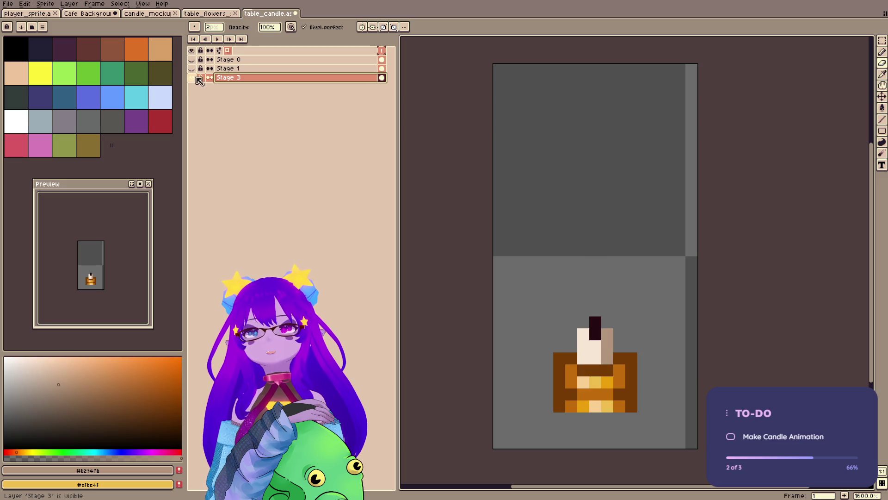
{"action": "left_click", "coordinate": [192, 77]}
{"action": "left_click", "coordinate": [192, 68]}
- Duplicate the Stage 1 layer
{"action": "left_click", "coordinate": [262, 68]}
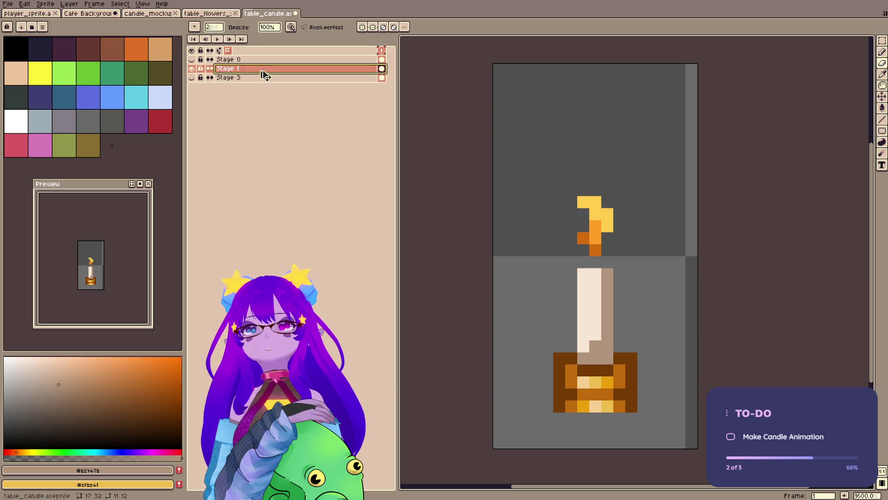
{"action": "key", "text": "ctrl+j"}
{"action": "double_click", "coordinate": [254, 70]}
- Rename the Stage 1 duplicate to Stage 2
{"action": "left_click", "coordinate": [562, 363]}
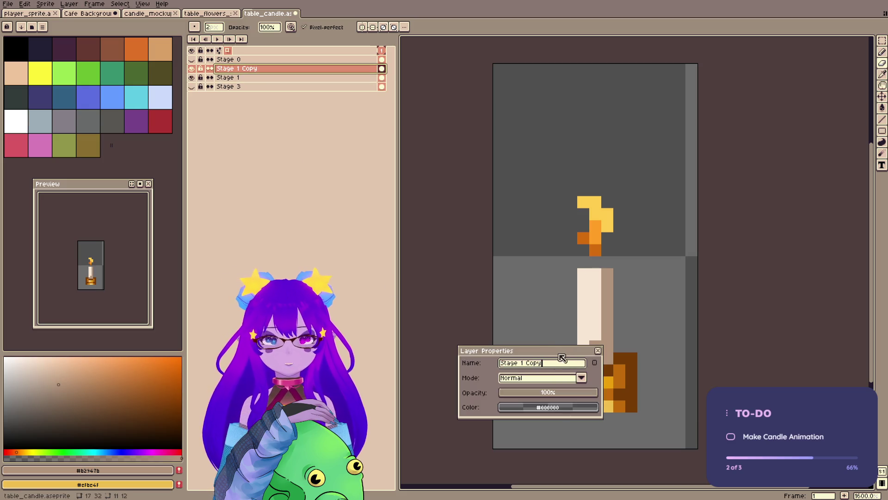
{"action": "key", "text": "BackSpace"}
{"action": "key", "text": "BackSpace"}
{"action": "key", "text": "BackSpace"}
{"action": "type", "text": "2"}
{"action": "key", "text": "Return"}
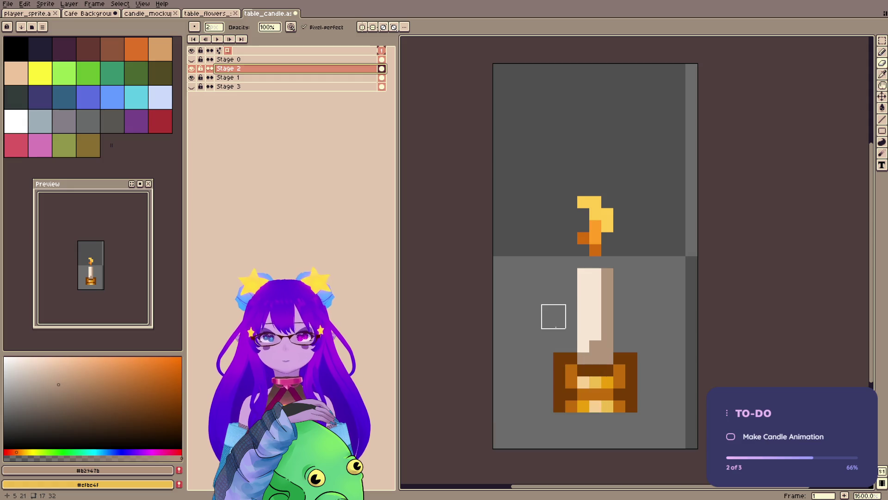
- Move the Stage 2 flame and candle top down two pixels, then save
{"action": "key", "text": "e"}
{"action": "key", "text": "m"}
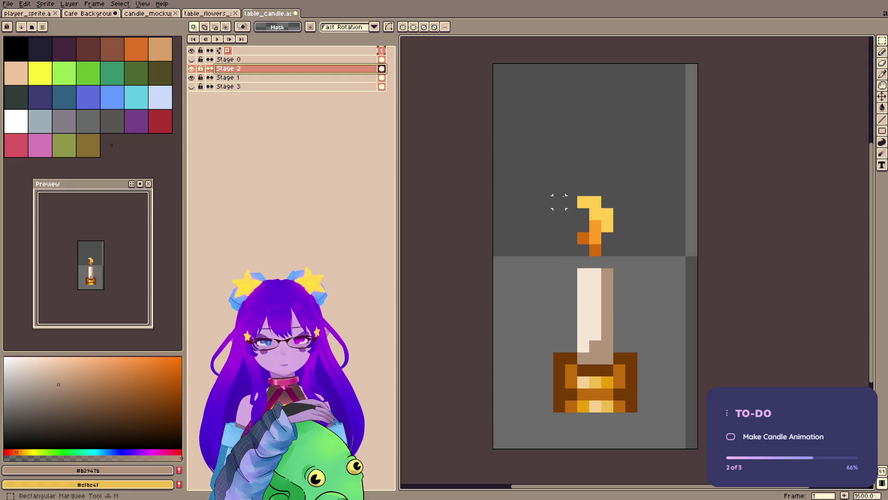
{"action": "mouse_move", "coordinate": [565, 148]}
{"action": "left_mouse_down"}
{"action": "mouse_move", "coordinate": [620, 250]}
{"action": "mouse_move", "coordinate": [633, 316]}
{"action": "left_mouse_up"}
{"action": "left_click_drag", "start_coordinate": [609, 267], "coordinate": [615, 279]}
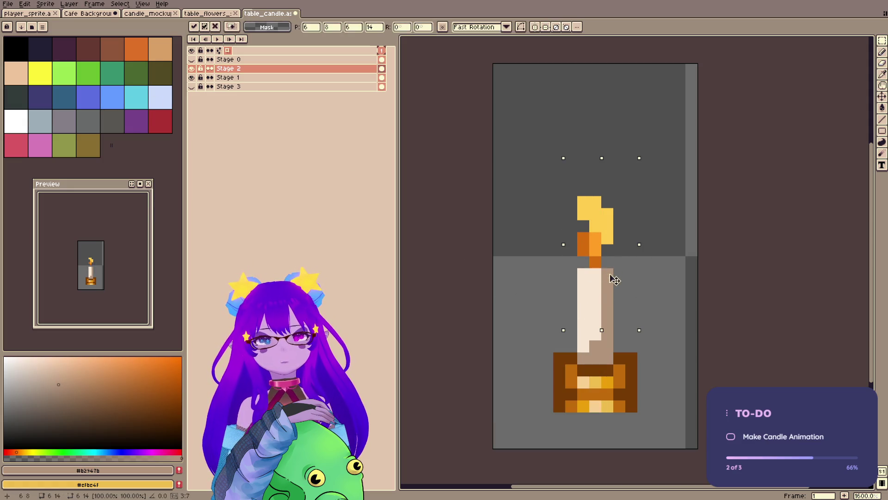
{"action": "left_click", "coordinate": [191, 77]}
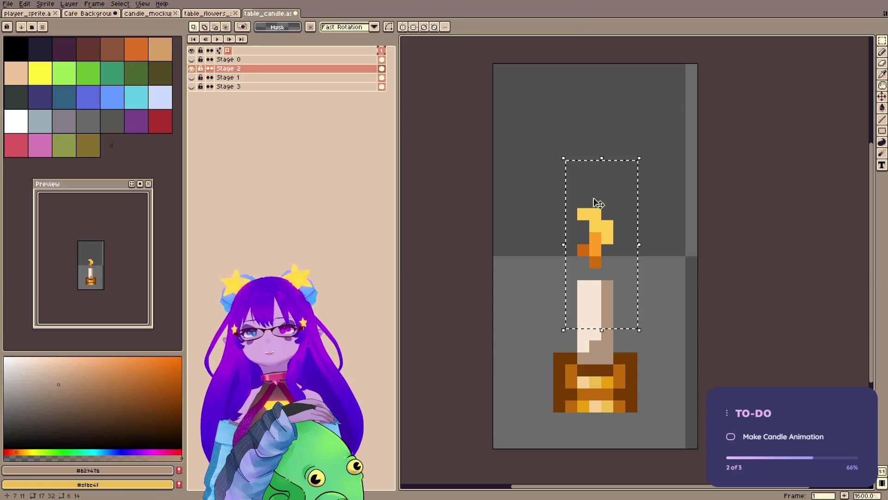
{"action": "left_click_drag", "start_coordinate": [606, 293], "coordinate": [606, 306]}
{"action": "left_click", "coordinate": [564, 204]}
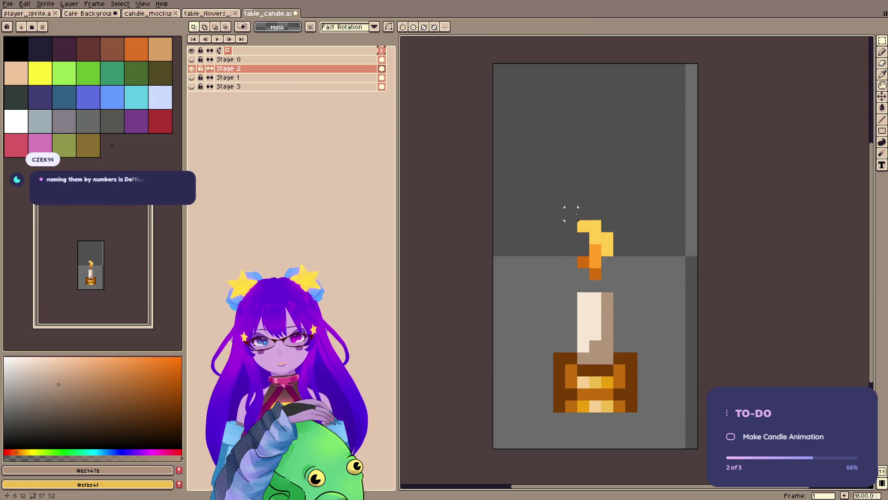
{"action": "key", "text": "ctrl+s"}
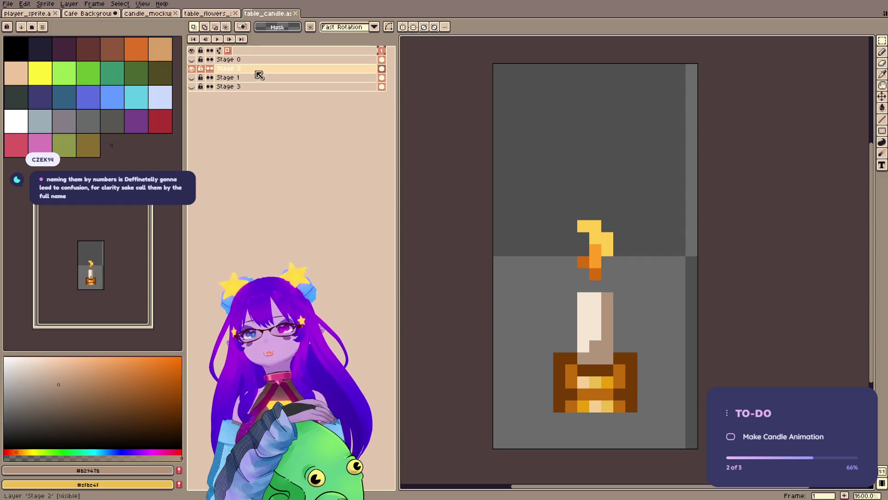
- Rename Stage 2 to Medium and Stage 0 to None
{"action": "double_click", "coordinate": [249, 71]}
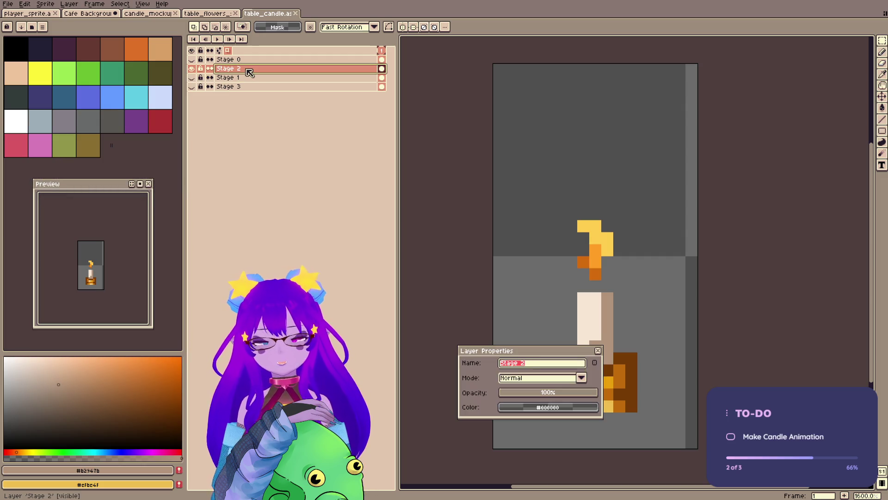
{"action": "type", "text": "Medium"}
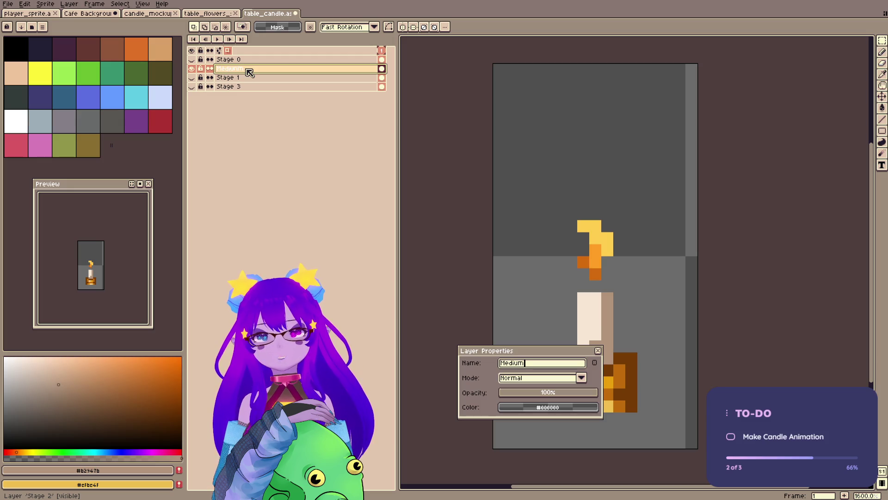
{"action": "key", "text": "Return"}
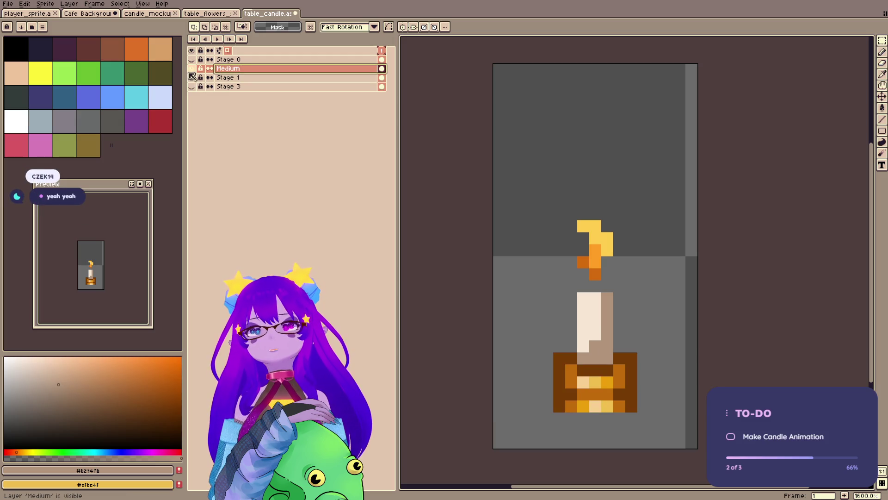
{"action": "left_click", "coordinate": [191, 68]}
{"action": "left_click", "coordinate": [192, 59]}
{"action": "double_click", "coordinate": [250, 59]}
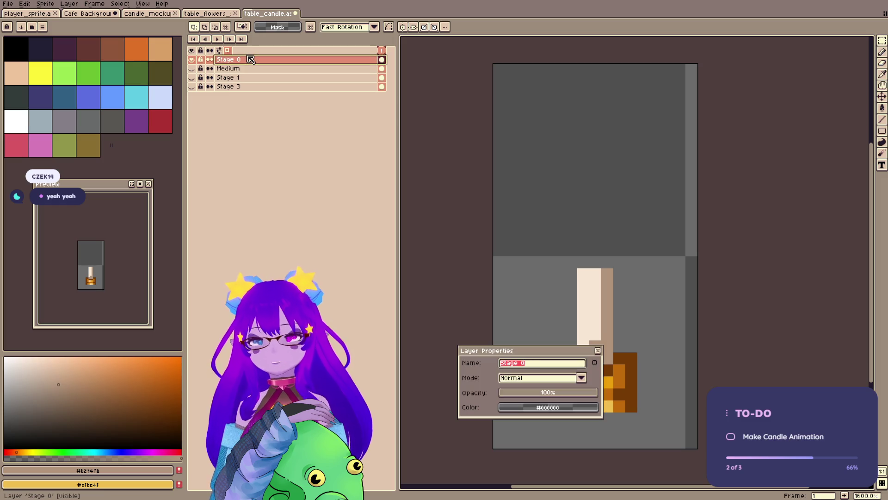
{"action": "type", "text": "None"}
{"action": "key", "text": "Return"}
- Rename Stage 1 to High and Stage 3 to Low
{"action": "left_click", "coordinate": [193, 59]}
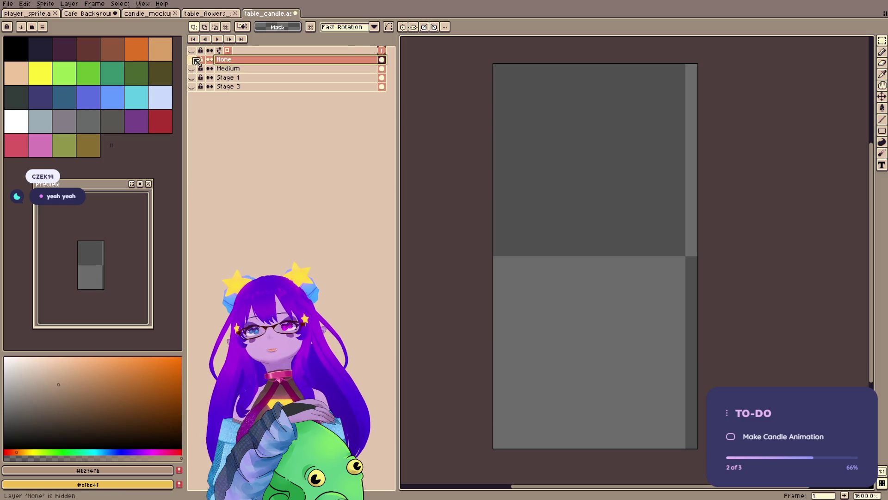
{"action": "left_click", "coordinate": [191, 77]}
{"action": "double_click", "coordinate": [235, 77]}
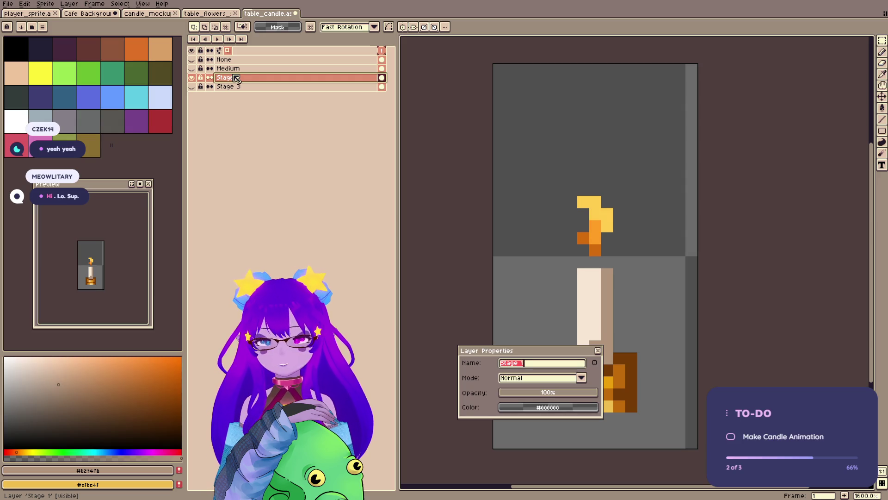
{"action": "type", "text": "High"}
{"action": "key", "text": "Return"}
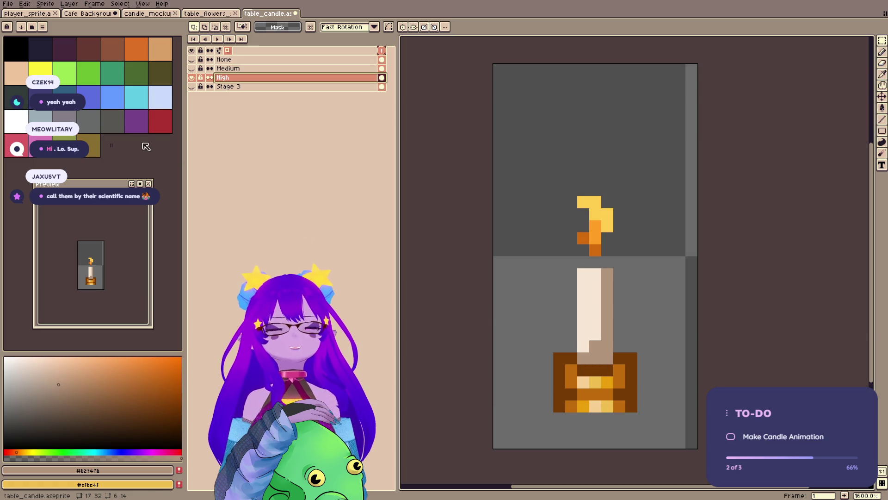
{"action": "left_click", "coordinate": [192, 78]}
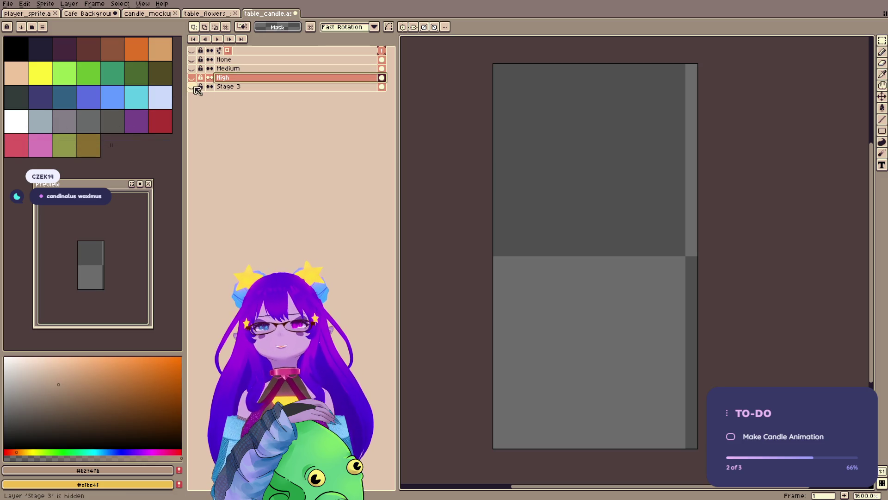
{"action": "left_click", "coordinate": [194, 87]}
{"action": "double_click", "coordinate": [233, 88]}
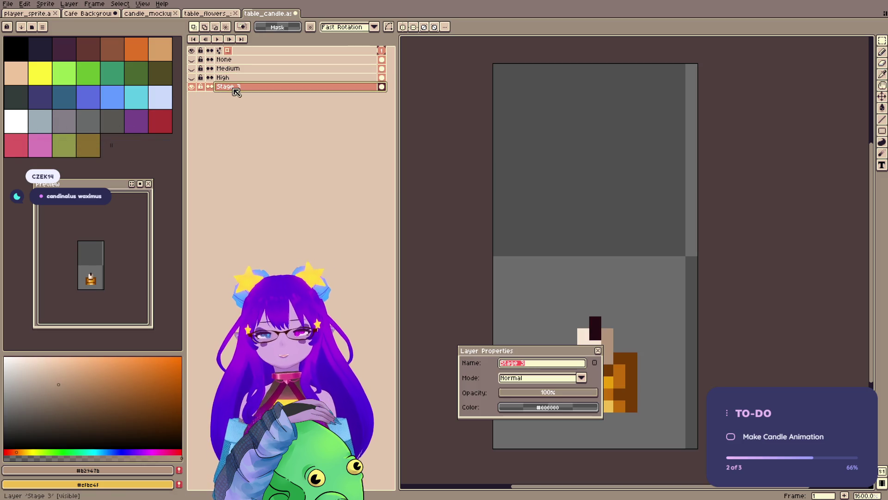
{"action": "type", "text": "Low"}
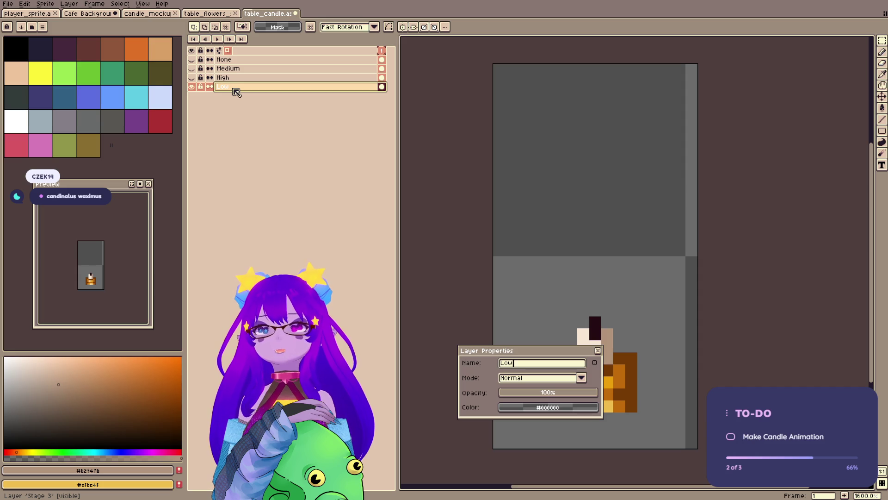
{"action": "key", "text": "Return"}
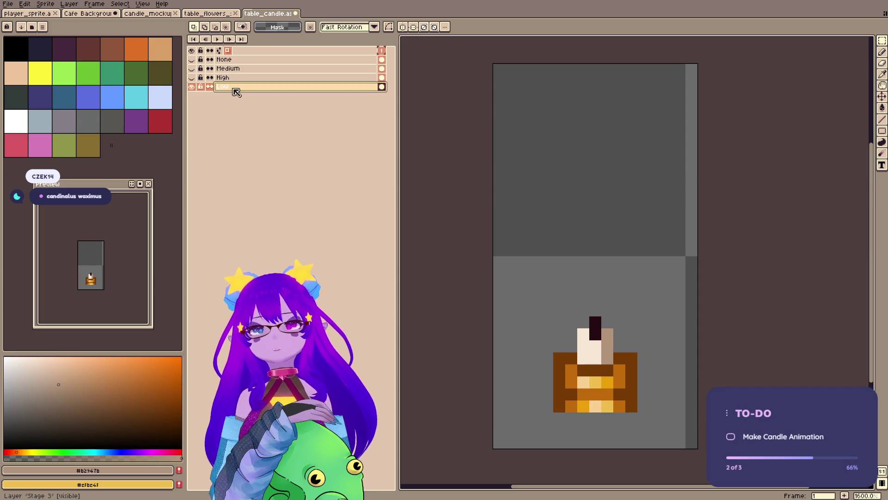
- Compare the melt stages by toggling layers, leaving only Medium visible
{"action": "left_click", "coordinate": [192, 60]}
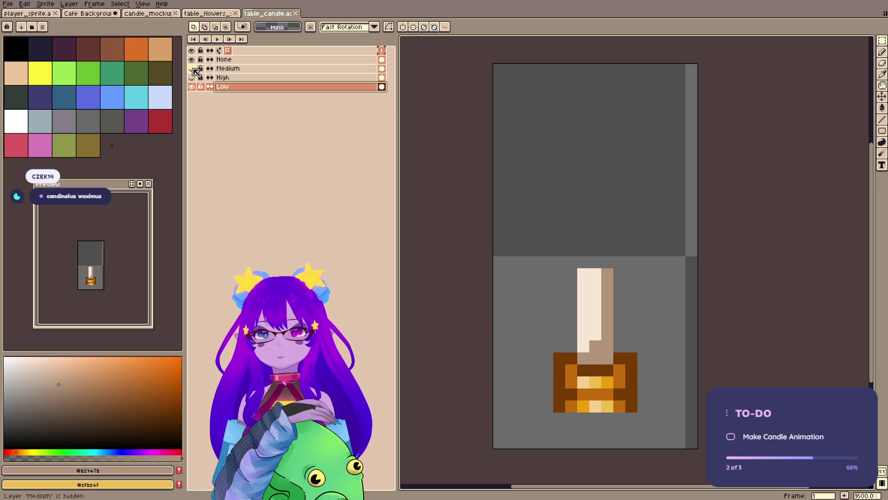
{"action": "left_click", "coordinate": [192, 59]}
{"action": "left_click", "coordinate": [192, 68]}
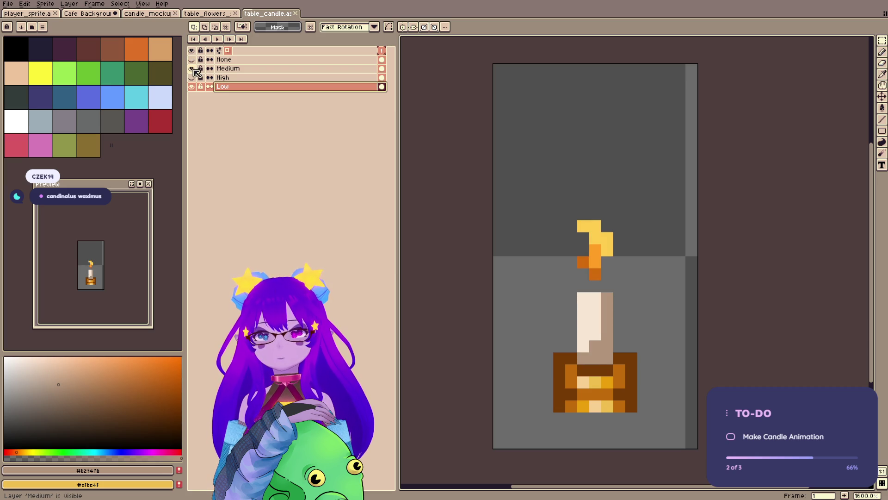
{"action": "left_click", "coordinate": [192, 78]}
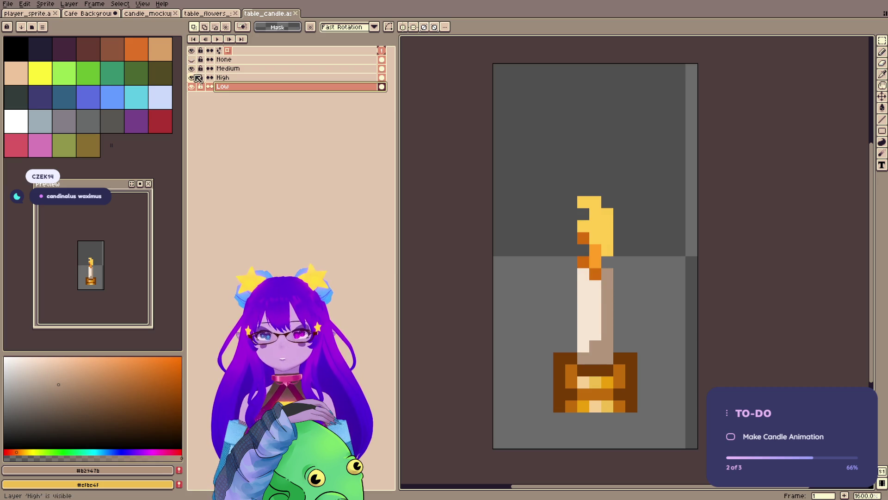
{"action": "left_click", "coordinate": [192, 78]}
{"action": "left_click", "coordinate": [192, 69]}
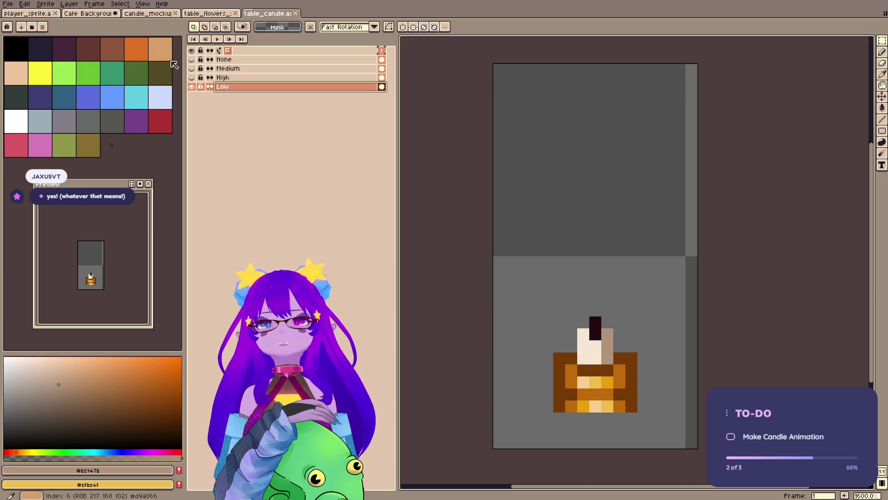
{"action": "left_click", "coordinate": [191, 68]}
{"action": "left_click", "coordinate": [192, 78]}
{"action": "left_click", "coordinate": [192, 87]}
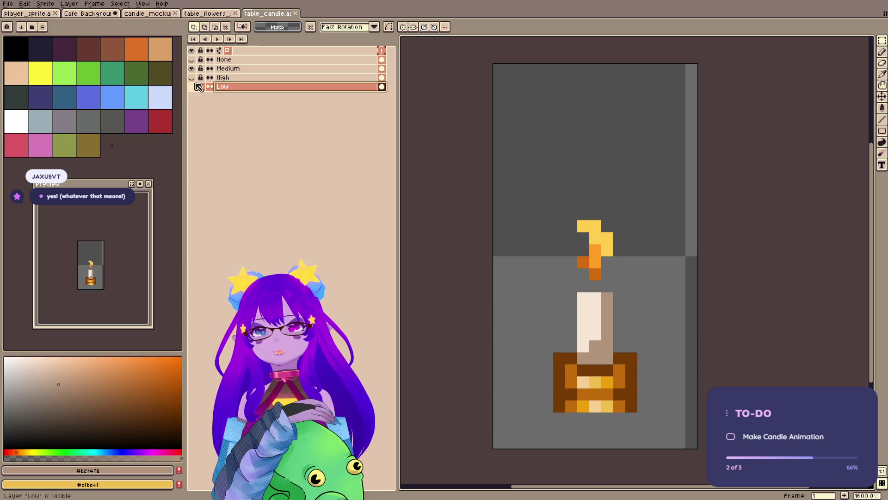
- Dock the timeline below the canvas
{"action": "left_click", "coordinate": [219, 50]}
{"action": "left_click", "coordinate": [147, 94]}
{"action": "left_click", "coordinate": [355, 177]}
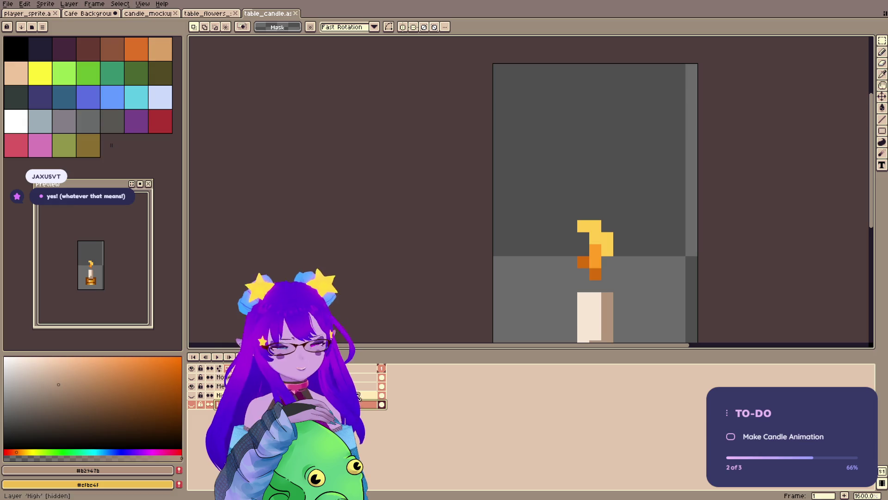
- Add four new frames and tag frame 1 as NONE
{"action": "left_click", "coordinate": [368, 379]}
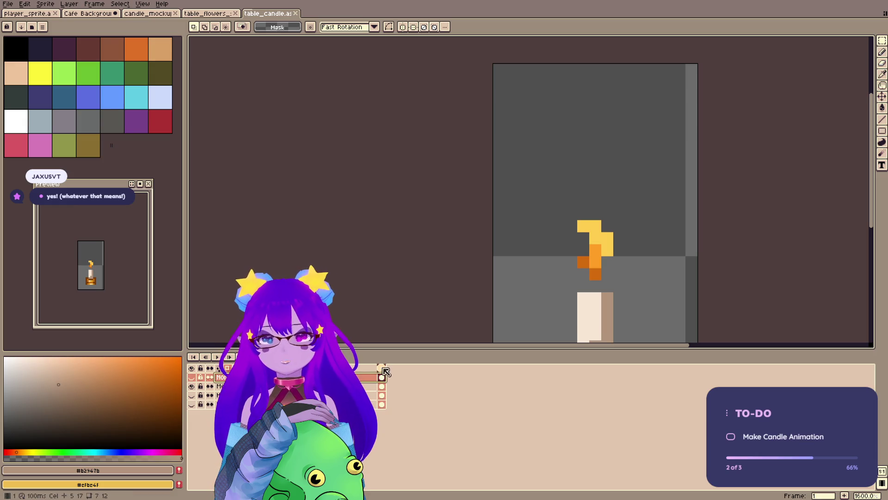
{"action": "key", "text": "alt+b"}
{"action": "key", "text": "alt+b"}
{"action": "key", "text": "alt+b"}
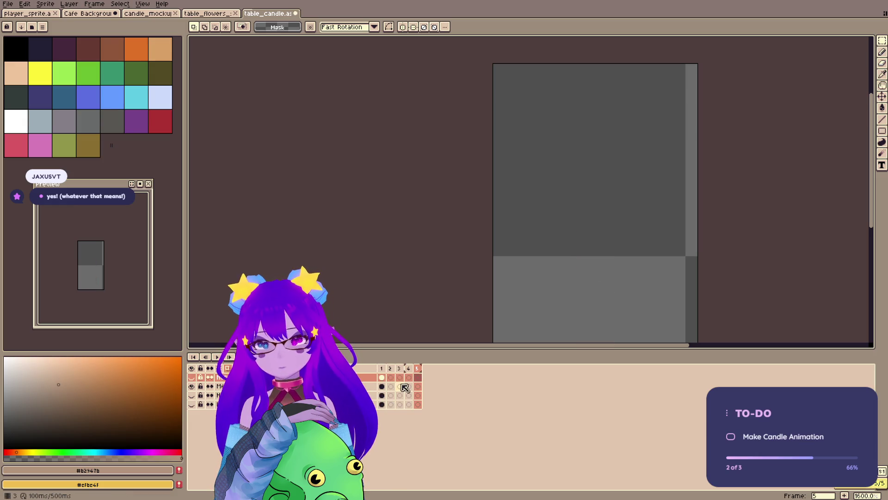
{"action": "right_click", "coordinate": [381, 369]}
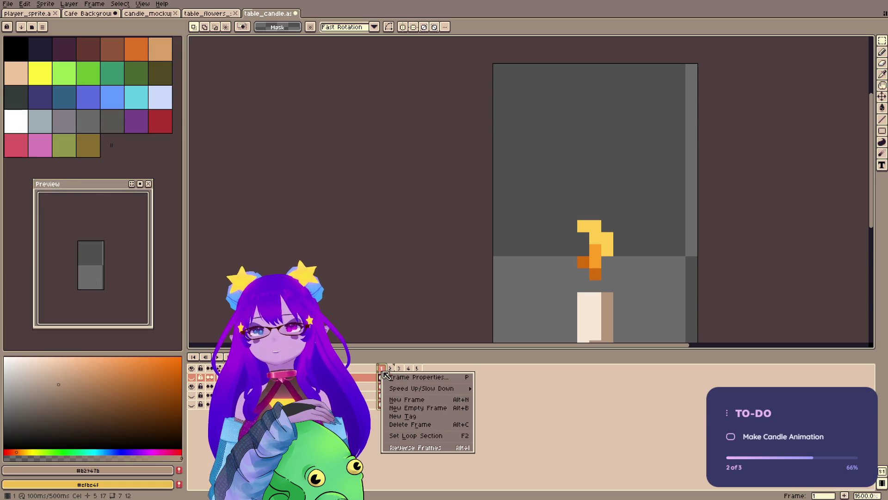
{"action": "left_click", "coordinate": [407, 416]}
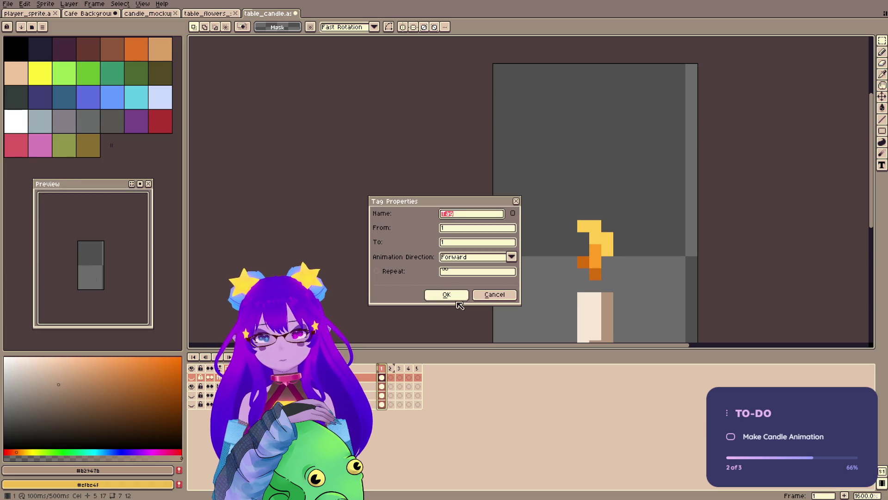
{"action": "left_click", "coordinate": [458, 300]}
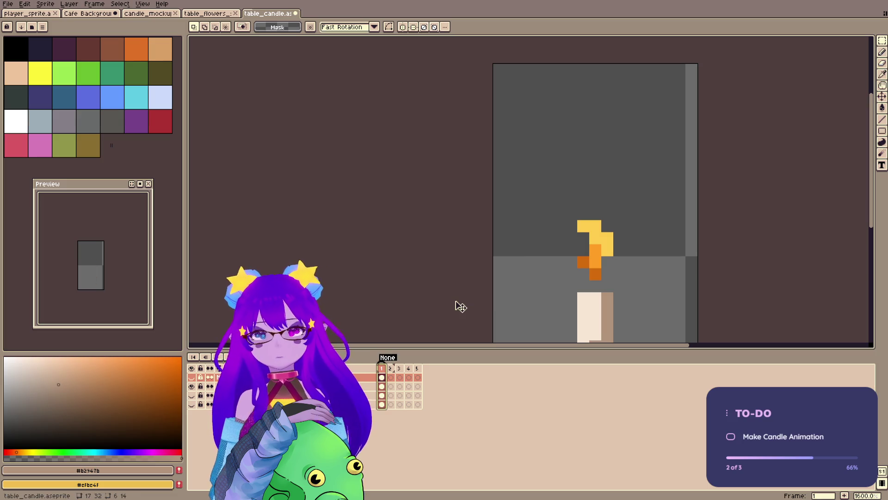
{"action": "double_click", "coordinate": [388, 358]}
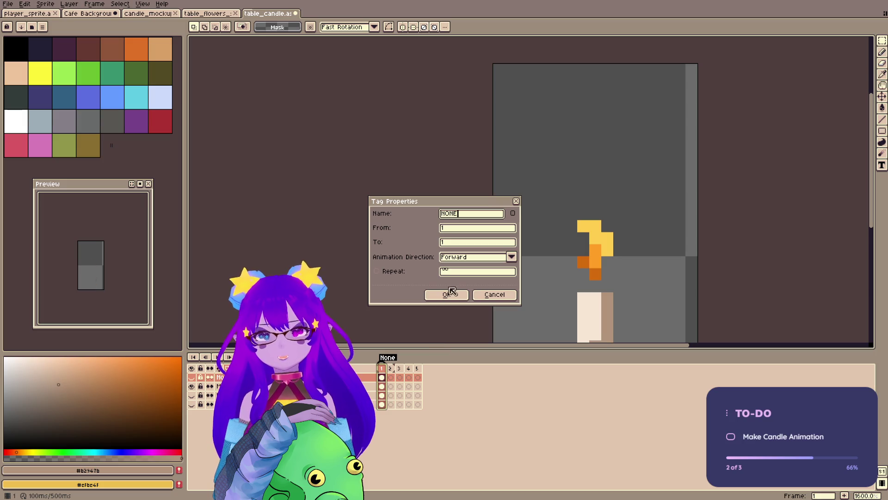
{"action": "left_click", "coordinate": [450, 294]}
- Tag frame 2 as HIGH and frame 3 as MEDIUM
{"action": "right_click", "coordinate": [391, 368]}
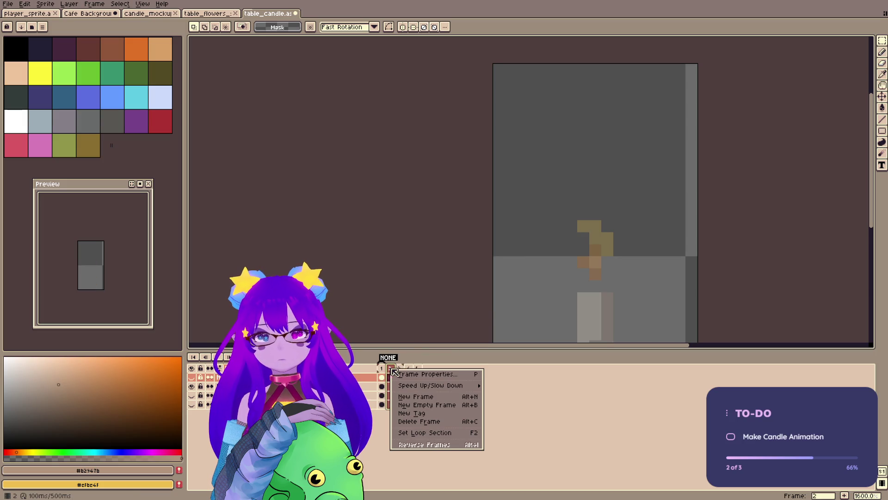
{"action": "left_click", "coordinate": [435, 413]}
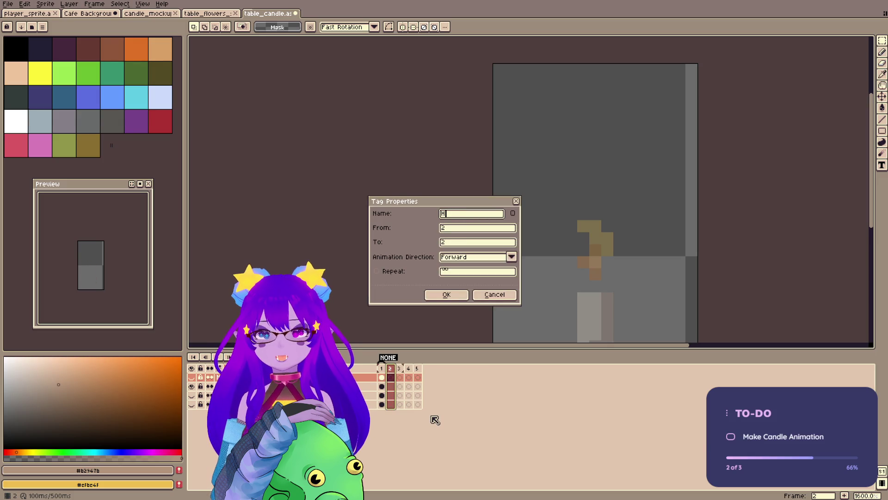
{"action": "left_click", "coordinate": [450, 294]}
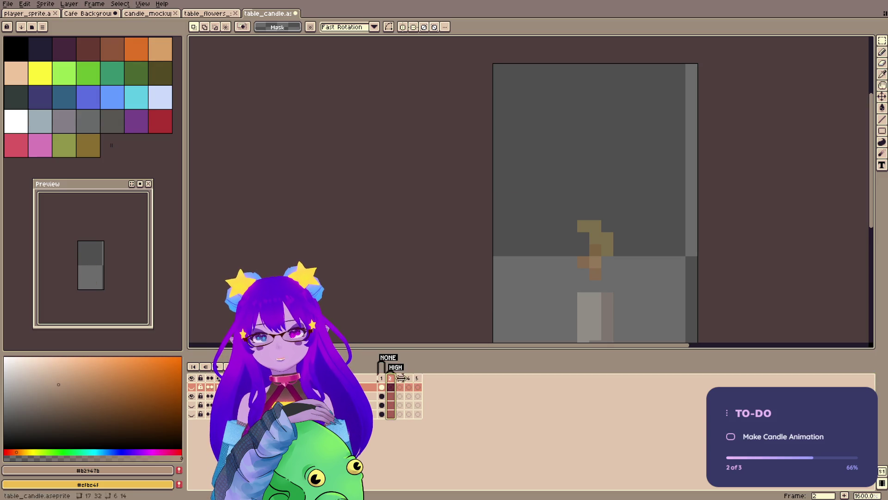
{"action": "right_click", "coordinate": [402, 380]}
{"action": "left_click", "coordinate": [425, 423]}
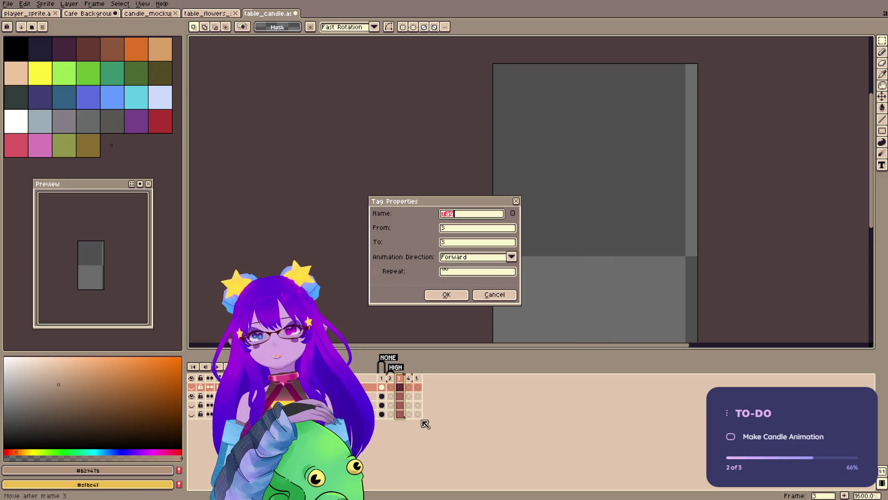
{"action": "type", "text": "Me"}
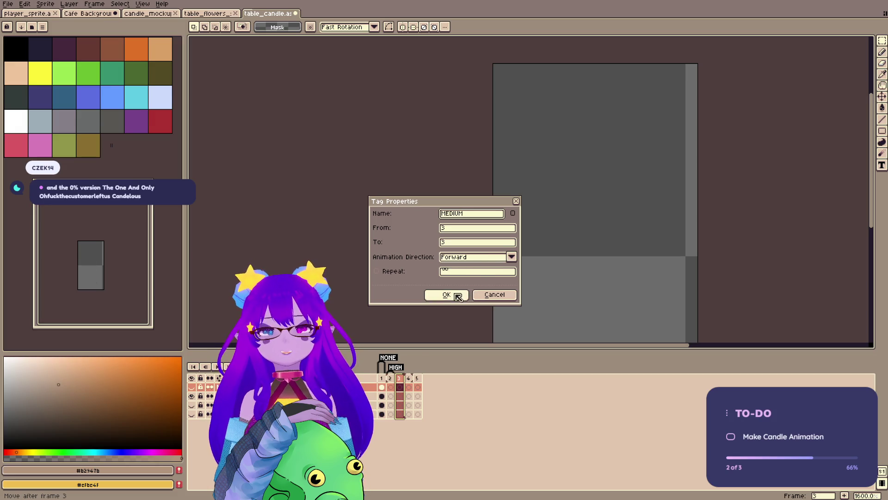
{"action": "left_click", "coordinate": [456, 295]}
- Tag frame 4 as LOW and delete the extra fifth frame
{"action": "right_click", "coordinate": [409, 378]}
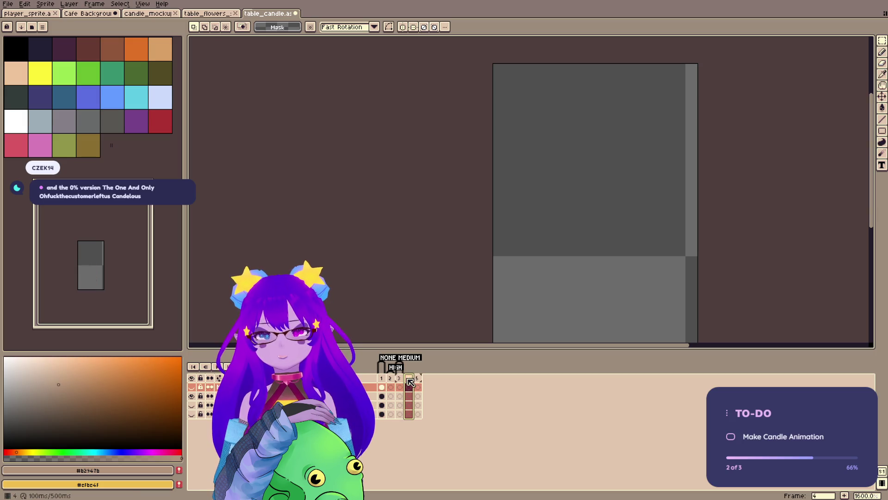
{"action": "left_click", "coordinate": [423, 423]}
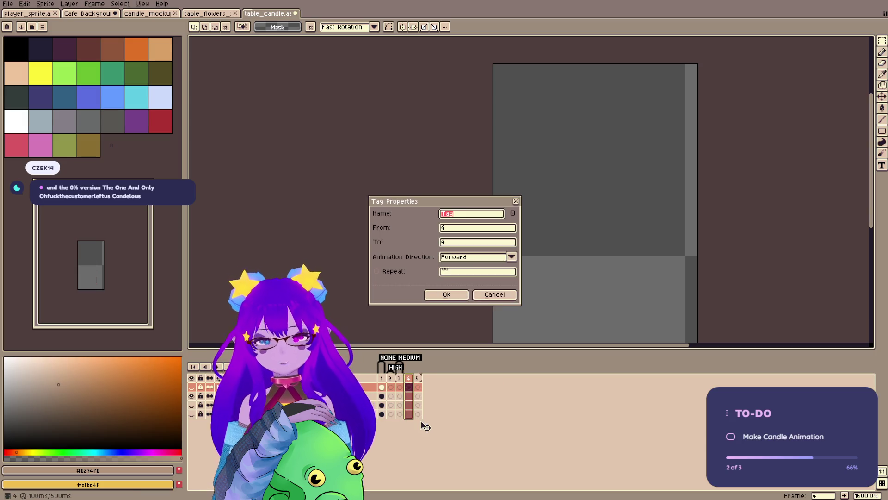
{"action": "type", "text": "W"}
{"action": "left_click", "coordinate": [445, 295]}
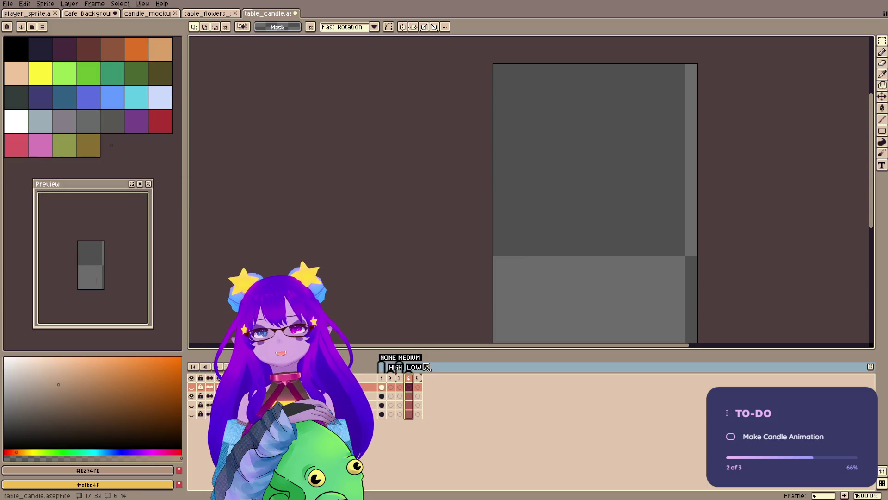
{"action": "key", "text": "alt+c"}
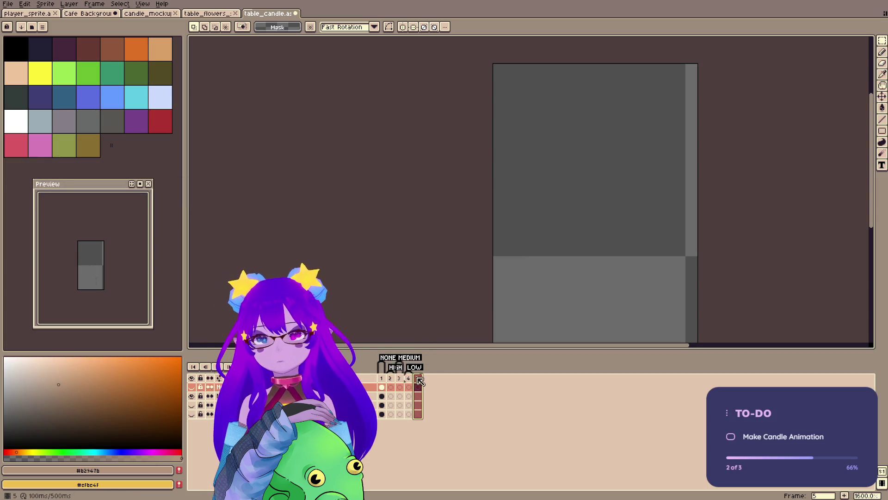
{"action": "left_click", "coordinate": [382, 396]}
- Move each stage's cel onto one layer and delete the leftover stage layers
{"action": "left_click_drag", "start_coordinate": [393, 399], "coordinate": [400, 386]}
{"action": "left_click", "coordinate": [381, 405]}
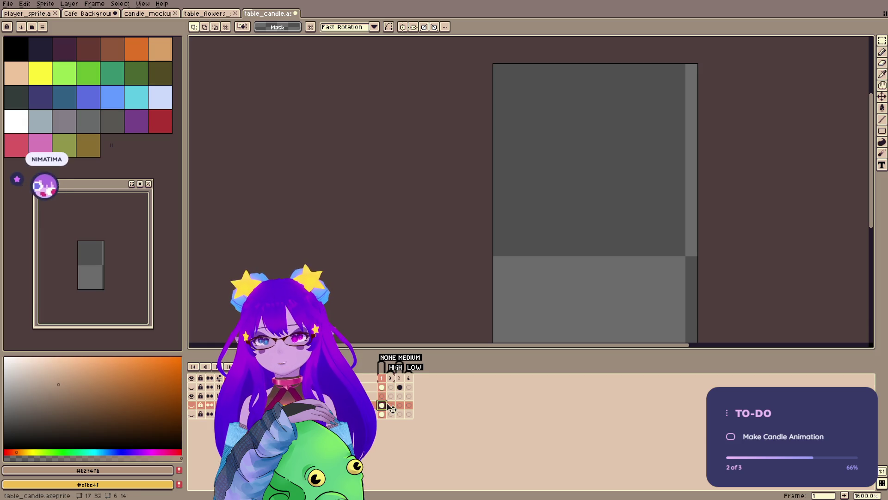
{"action": "left_click_drag", "start_coordinate": [391, 397], "coordinate": [392, 387]}
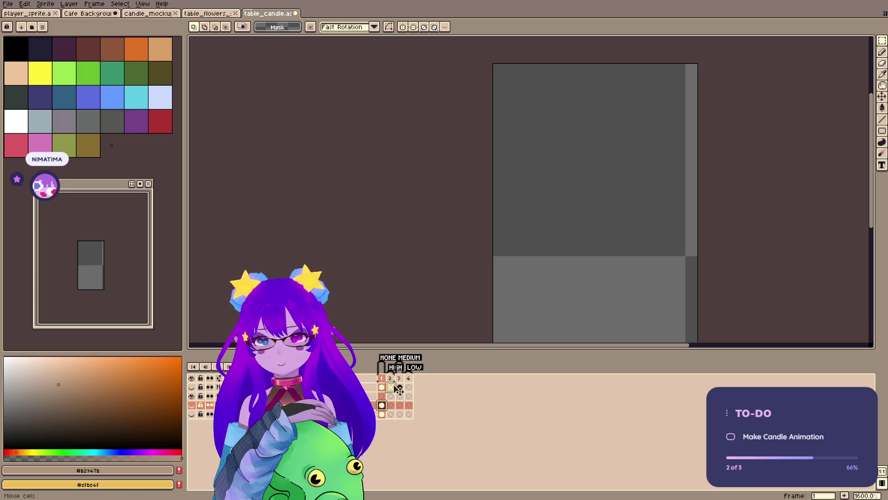
{"action": "left_click", "coordinate": [382, 414]}
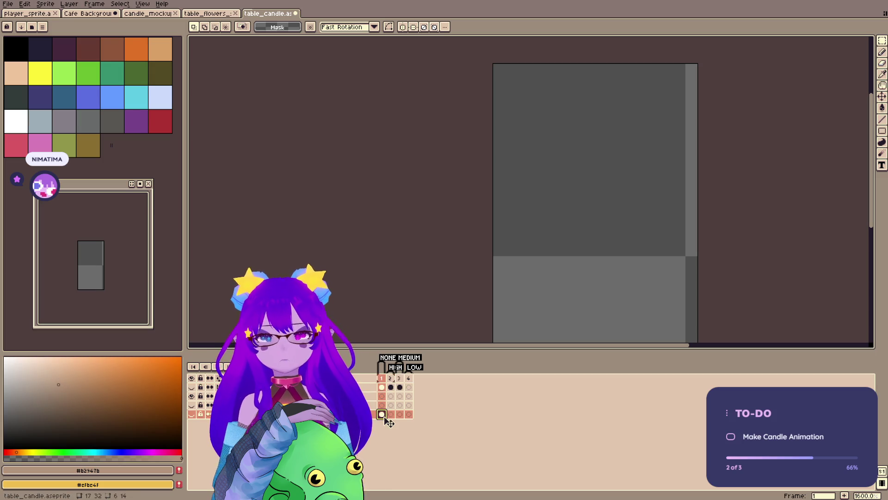
{"action": "left_click", "coordinate": [408, 386]}
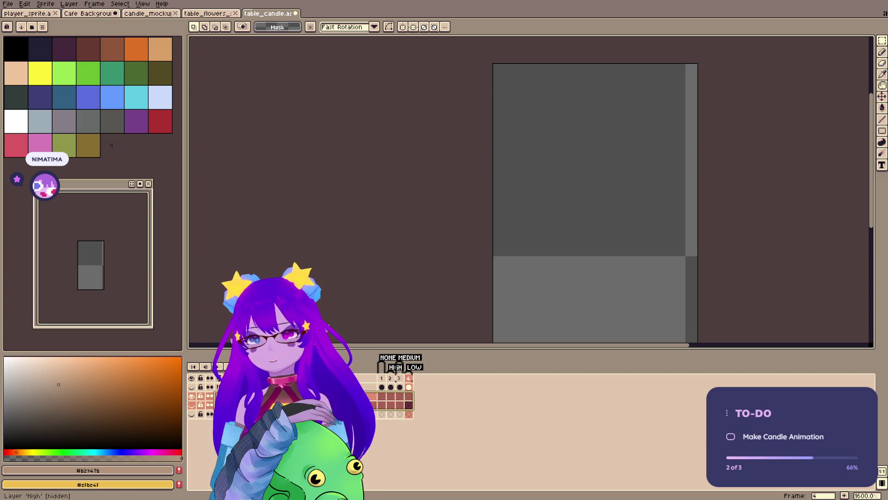
{"action": "left_click_drag", "start_coordinate": [365, 396], "coordinate": [366, 405]}
{"action": "key", "text": "Delete"}
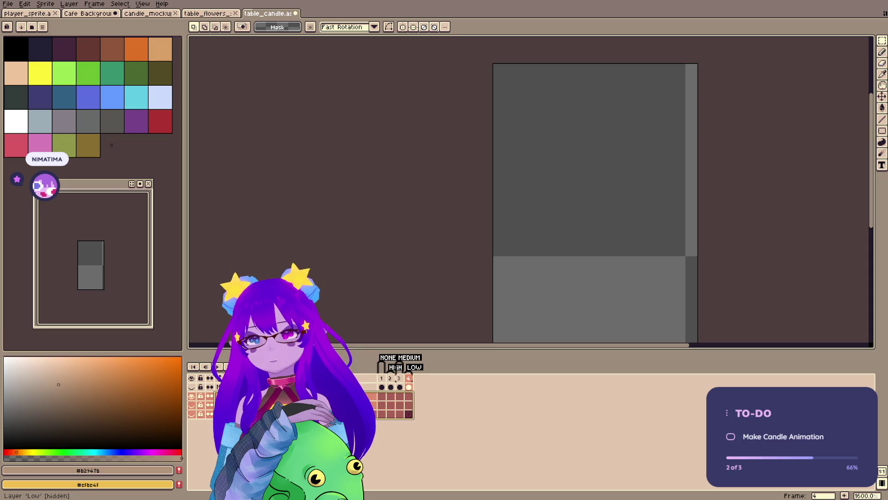
- Rename the remaining layer Candle, save, and make it visible
{"action": "key", "text": "shift+p"}
{"action": "type", "text": "Candle"}
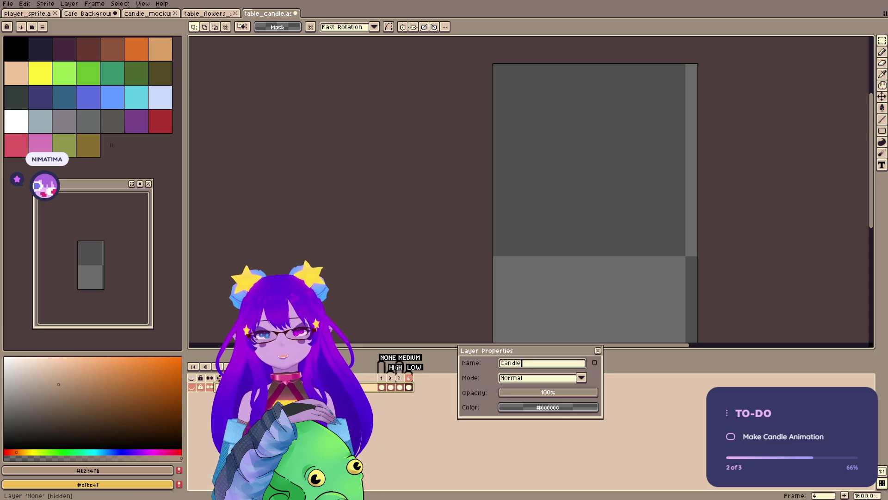
{"action": "key", "text": "Return"}
{"action": "key", "text": "ctrl+s"}
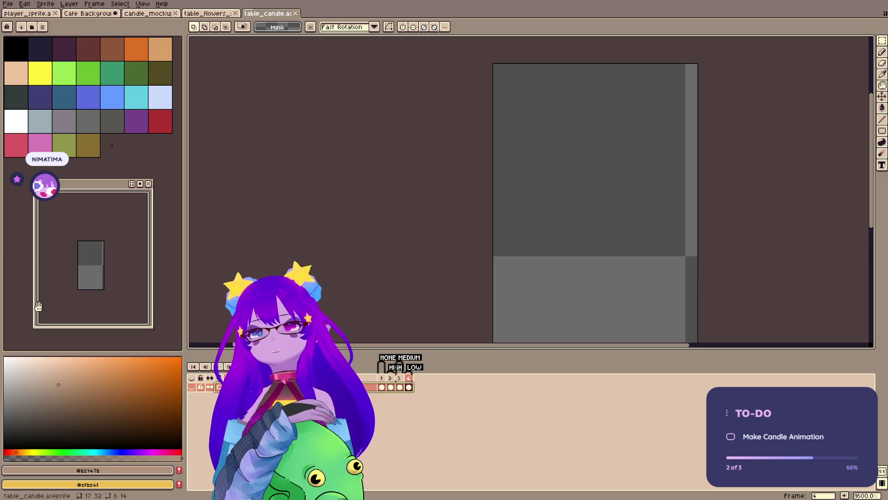
{"action": "left_click", "coordinate": [192, 378]}
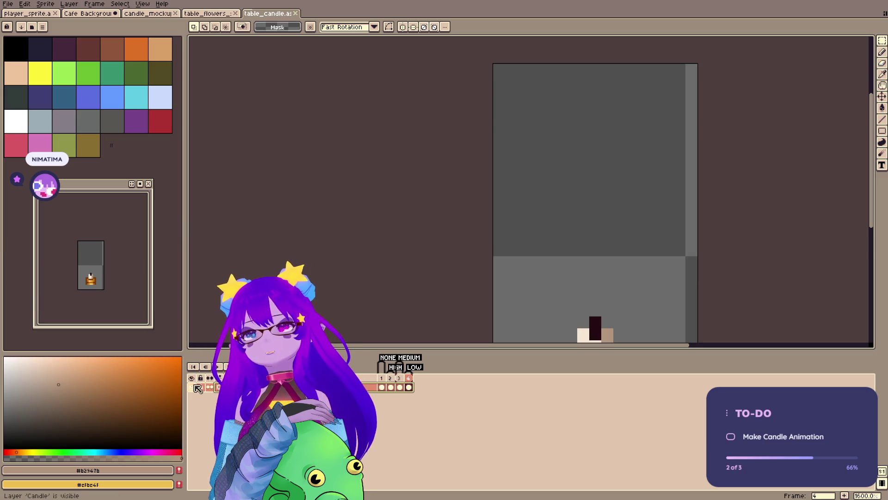
- Add a Candle tag spanning frames 1–4
{"action": "left_click", "coordinate": [380, 378]}
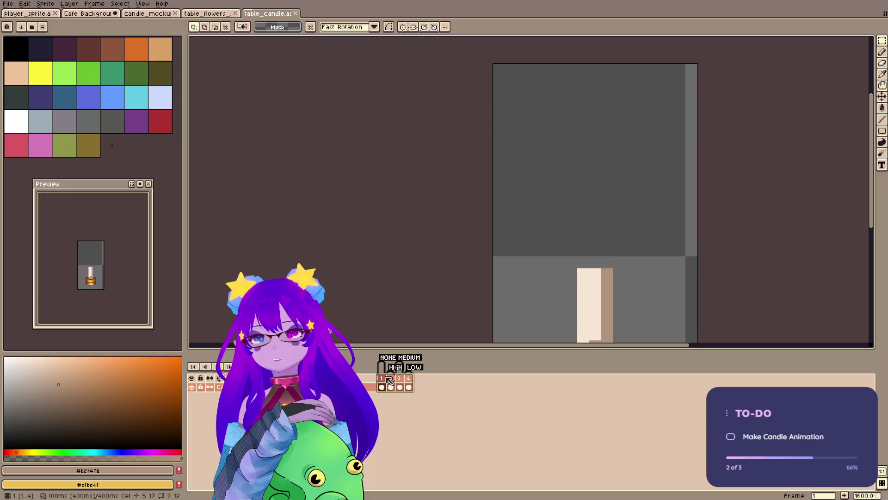
{"action": "right_click", "coordinate": [386, 378]}
{"action": "left_click", "coordinate": [406, 421]}
{"action": "type", "text": "Candle"}
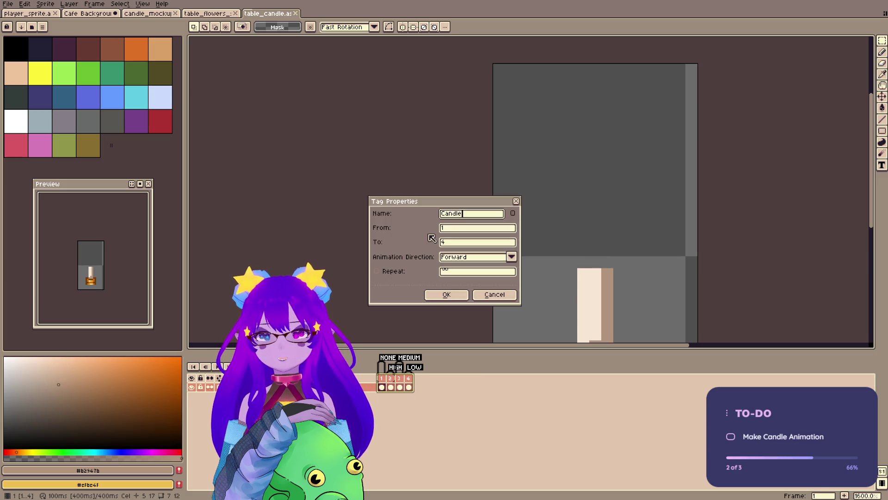
{"action": "key", "text": "Return"}
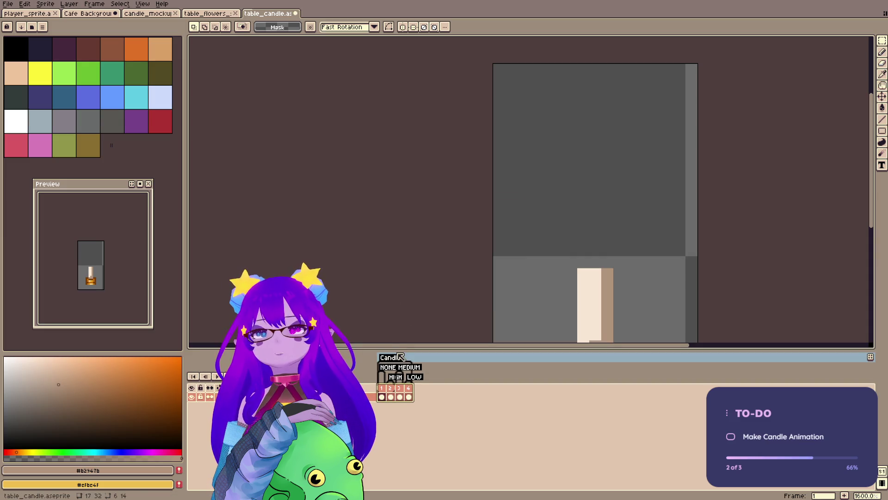
{"action": "double_click", "coordinate": [401, 357]}
{"action": "left_click", "coordinate": [439, 295]}
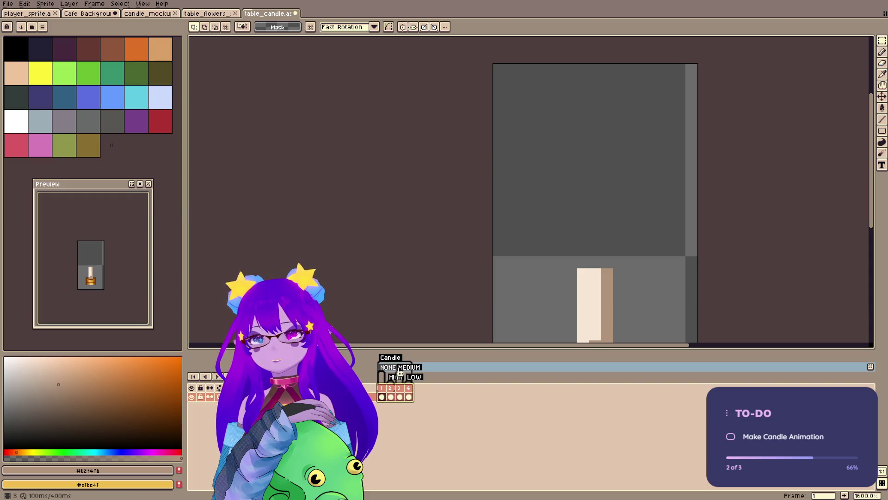
- Collapse the stacked stage tags to just Candle and play the candle animation
{"action": "left_click_drag", "start_coordinate": [411, 361], "coordinate": [421, 360]}
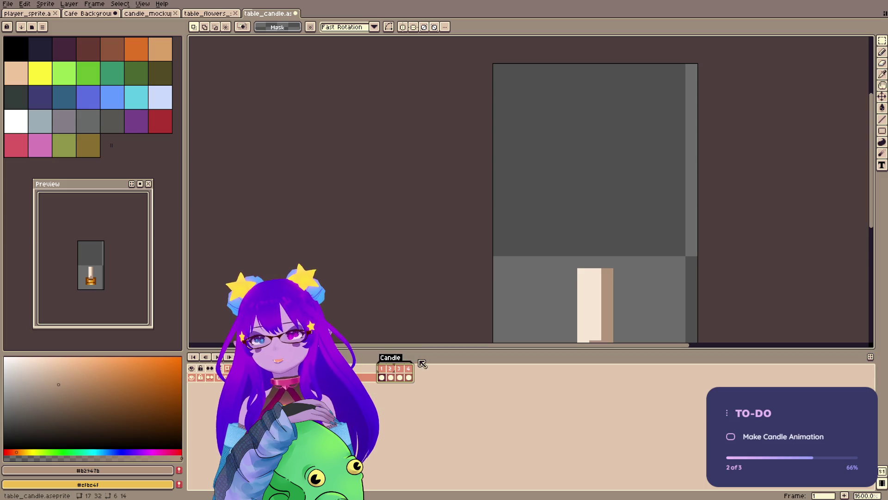
{"action": "left_click", "coordinate": [217, 357]}
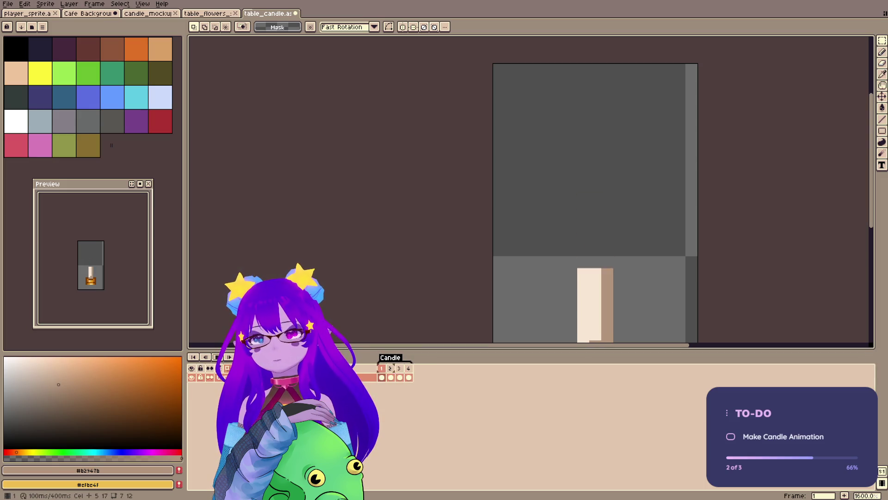
{"action": "scroll", "coordinate": [525, 264], "scroll_direction": "down", "scroll_amount": 3}
{"action": "scroll", "coordinate": [534, 168], "scroll_direction": "up", "scroll_amount": 3}
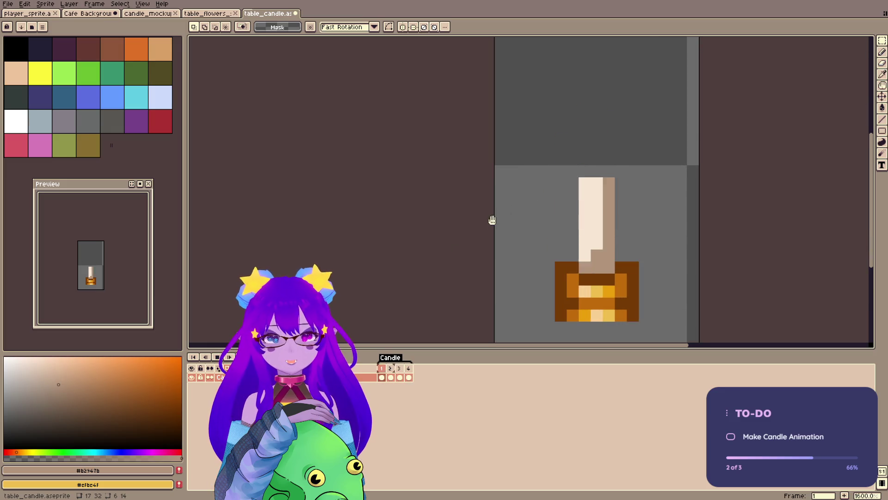
{"action": "left_click_drag", "start_coordinate": [492, 218], "coordinate": [467, 201]}
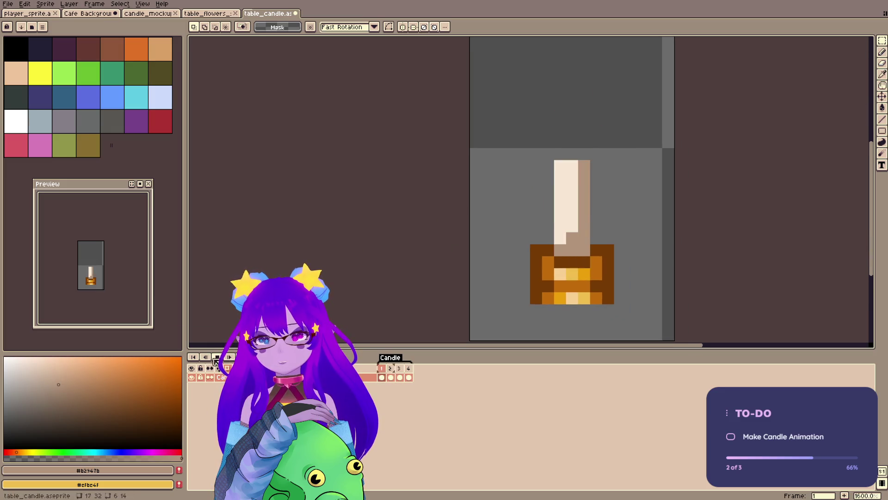
{"action": "key", "text": "Return"}
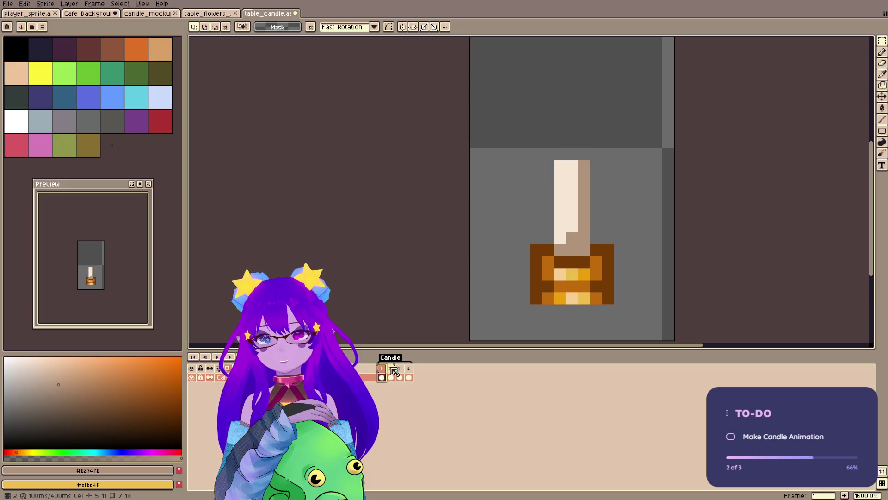
- Review the melt stages in frames 2, 3 and 4, then save the sprite
{"action": "left_click", "coordinate": [392, 368]}
{"action": "left_click", "coordinate": [400, 368]}
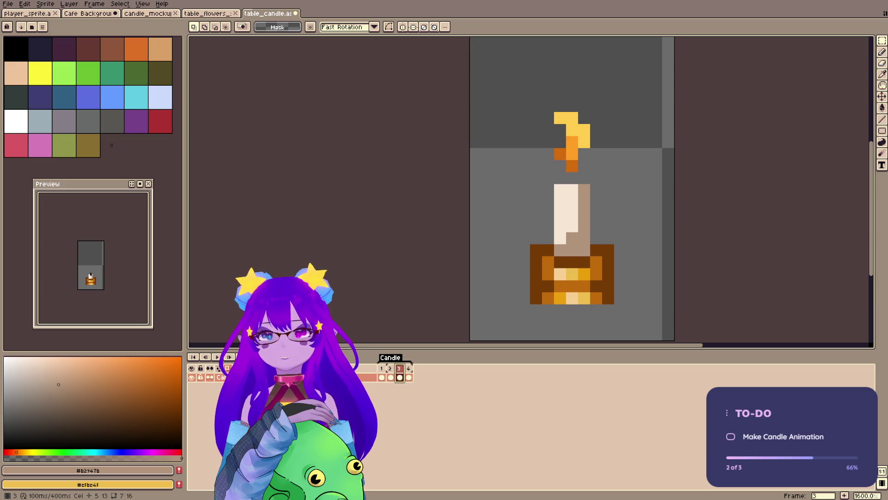
{"action": "left_click", "coordinate": [409, 374]}
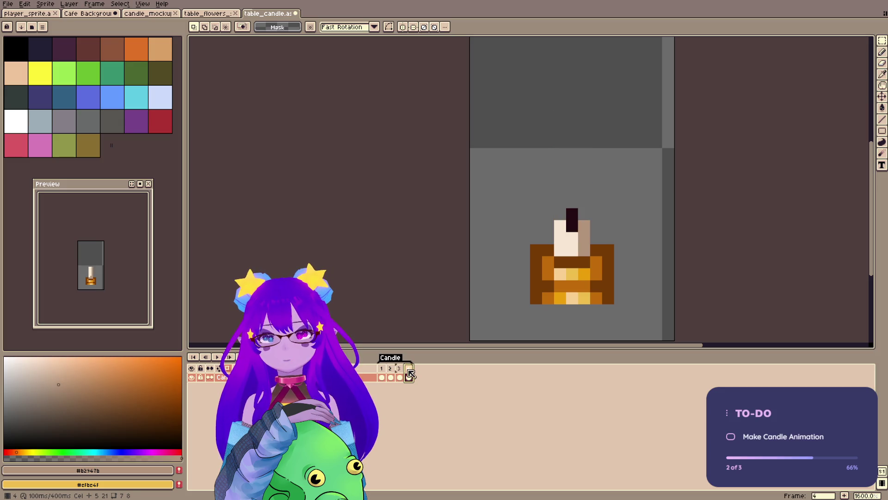
{"action": "left_click", "coordinate": [400, 378]}
{"action": "left_click", "coordinate": [409, 377]}
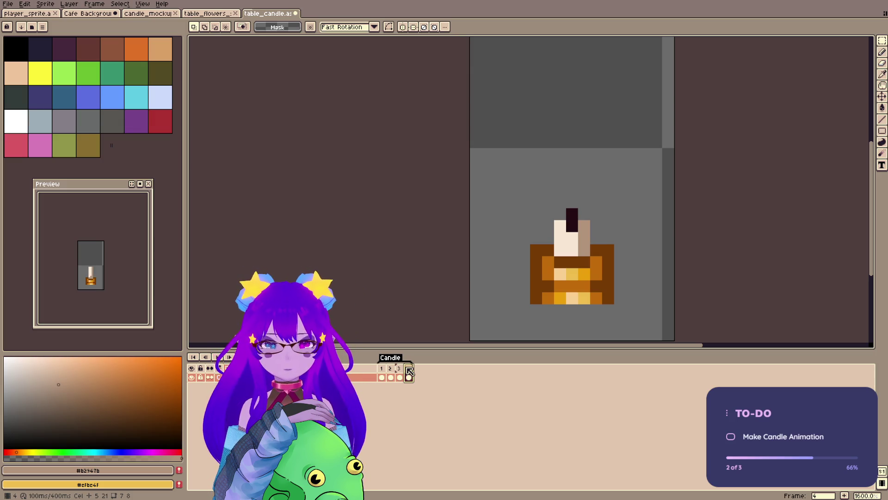
{"action": "left_click", "coordinate": [408, 368]}
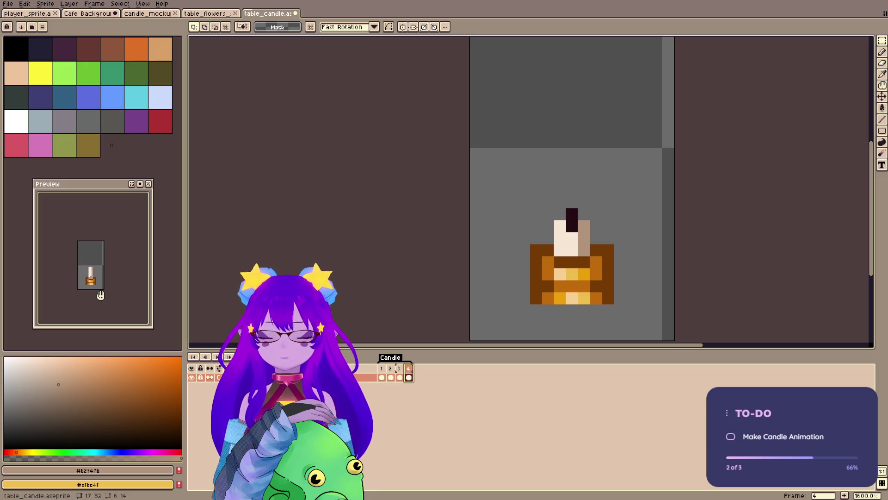
{"action": "key", "text": "ctrl+s"}
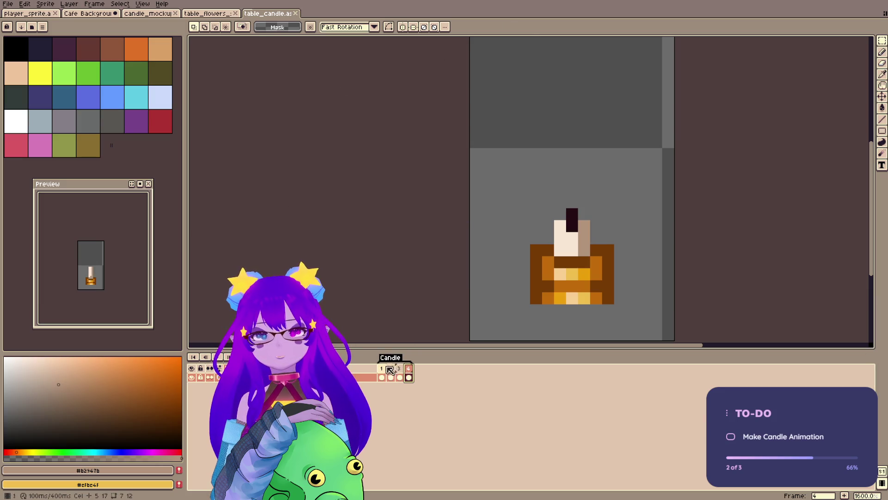
- Copy frame 3's flame onto frame 4 and delete the extra candle-top piece
{"action": "left_click", "coordinate": [399, 377]}
{"action": "key", "text": "ctrl+c"}
{"action": "left_click", "coordinate": [409, 377]}
{"action": "key", "text": "ctrl+v"}
{"action": "mouse_move", "coordinate": [594, 176]}
{"action": "left_mouse_down"}
{"action": "mouse_move", "coordinate": [589, 209]}
{"action": "mouse_move", "coordinate": [595, 159]}
{"action": "mouse_move", "coordinate": [617, 153]}
{"action": "left_mouse_up"}
{"action": "mouse_move", "coordinate": [542, 208]}
{"action": "left_mouse_down"}
{"action": "mouse_move", "coordinate": [614, 231]}
{"action": "mouse_move", "coordinate": [615, 244]}
{"action": "left_mouse_up"}
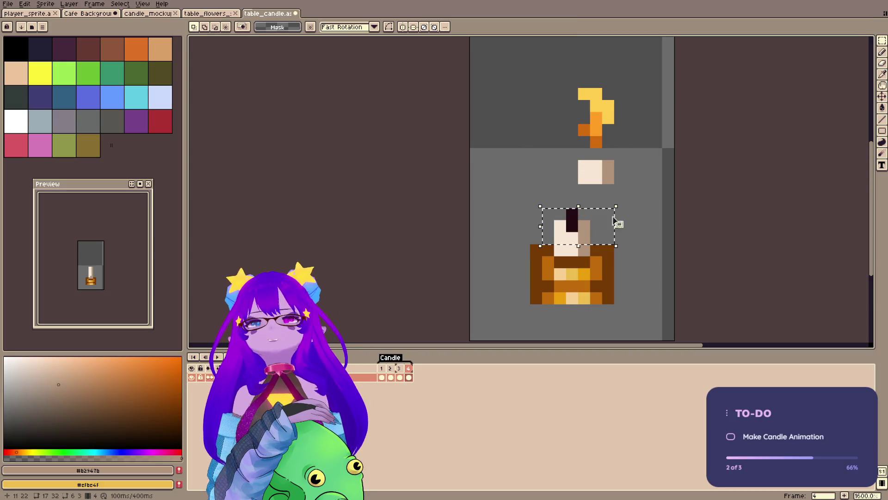
{"action": "key", "text": "Delete"}
- Lower the pasted flame onto frame 4's short candle and save
{"action": "left_click_drag", "start_coordinate": [552, 73], "coordinate": [664, 209]}
{"action": "left_click_drag", "start_coordinate": [640, 149], "coordinate": [610, 212]}
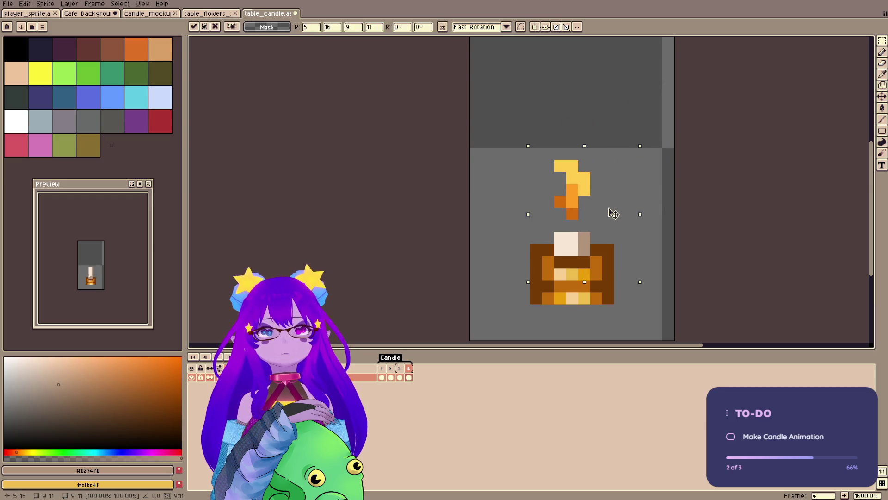
{"action": "key", "text": "Return"}
{"action": "left_click", "coordinate": [400, 369]}
{"action": "left_click", "coordinate": [409, 369]}
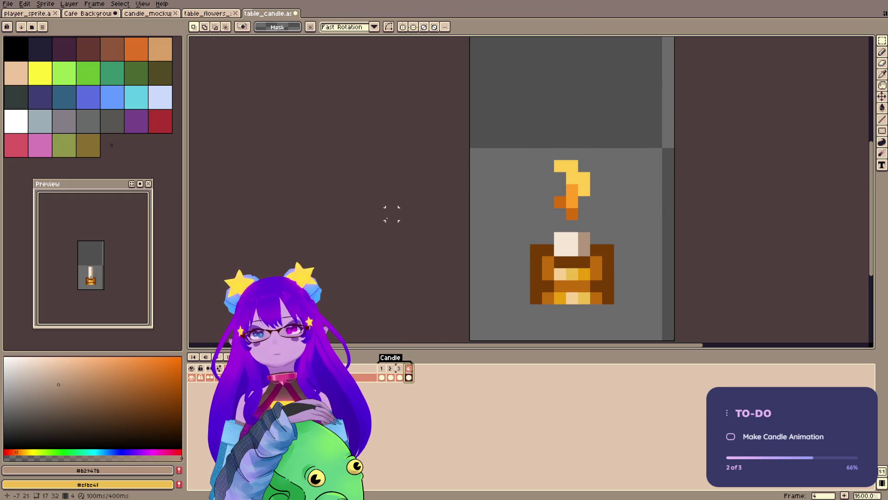
{"action": "key", "text": "ctrl+s"}
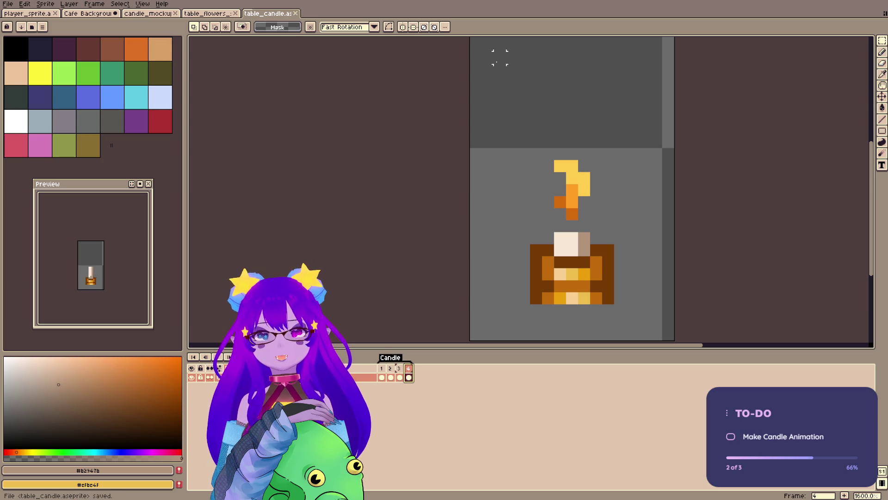
- Retouch frame 4's flame, erasing yellow pixels and adding orange ones
{"action": "key", "text": "e"}
{"action": "mouse_move", "coordinate": [585, 191]}
{"action": "left_mouse_down"}
{"action": "mouse_move", "coordinate": [572, 166]}
{"action": "mouse_move", "coordinate": [560, 203]}
{"action": "left_mouse_up"}
{"action": "key", "text": "b"}
{"action": "left_click", "coordinate": [573, 202], "text": "alt"}
{"action": "left_click", "coordinate": [585, 202]}
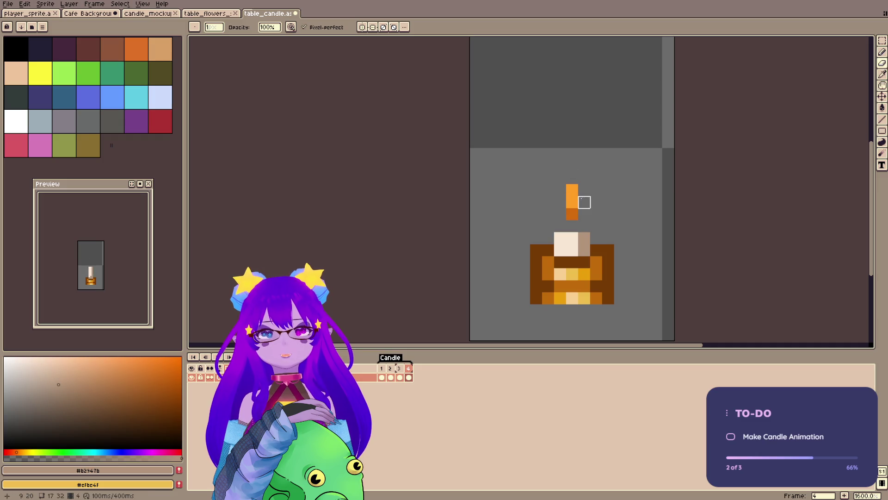
{"action": "left_click", "coordinate": [582, 193]}
{"action": "key", "text": "e"}
{"action": "left_click", "coordinate": [573, 189]}
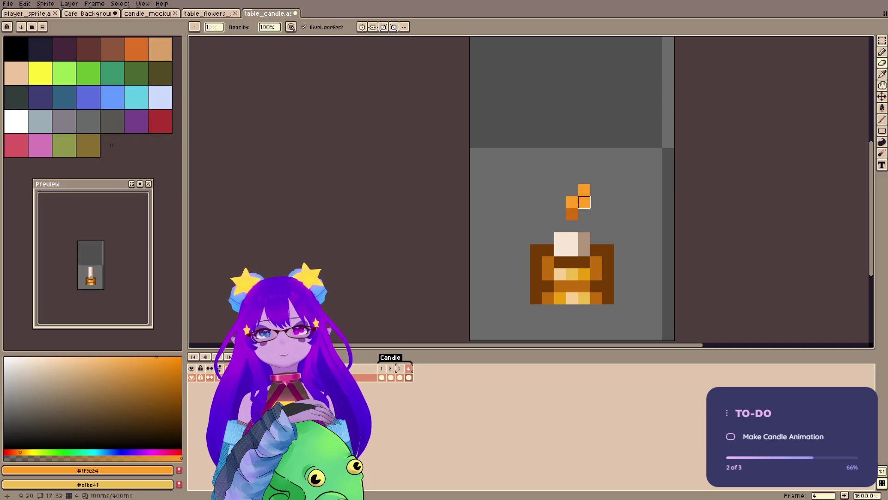
- Undo the flame pixel retouches back to the earlier arrangement
{"action": "key", "text": "v"}
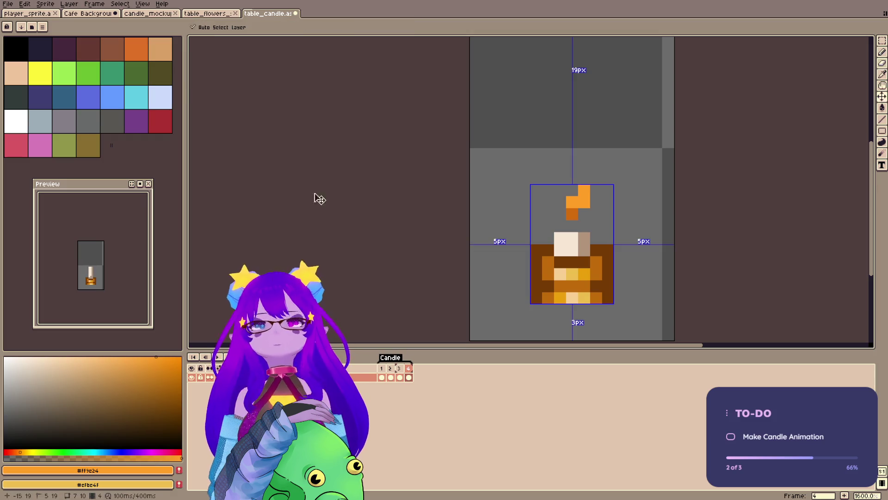
{"action": "key", "text": "ctrl+z"}
{"action": "key", "text": "ctrl+z"}
{"action": "key", "text": "ctrl+z"}
{"action": "key", "text": "ctrl+z"}
{"action": "key", "text": "ctrl+z"}
{"action": "key", "text": "ctrl+z"}
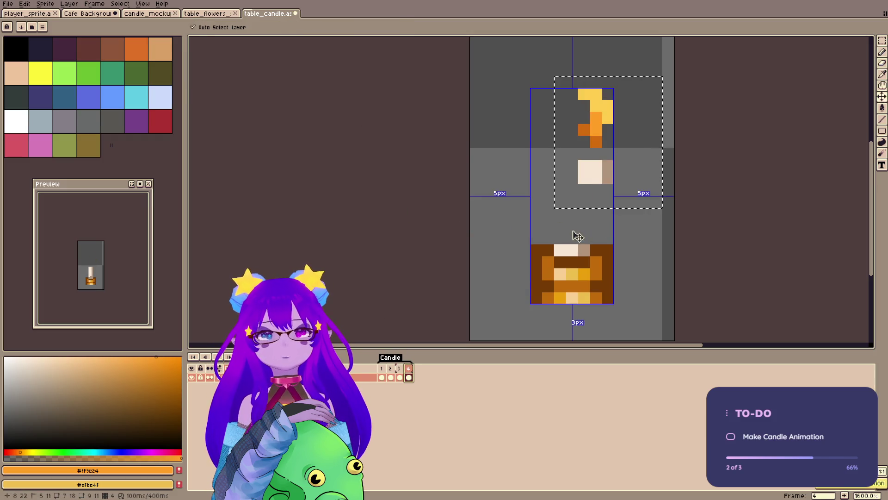
{"action": "key", "text": "ctrl+z"}
{"action": "key", "text": "ctrl+z"}
{"action": "key", "text": "ctrl+z"}
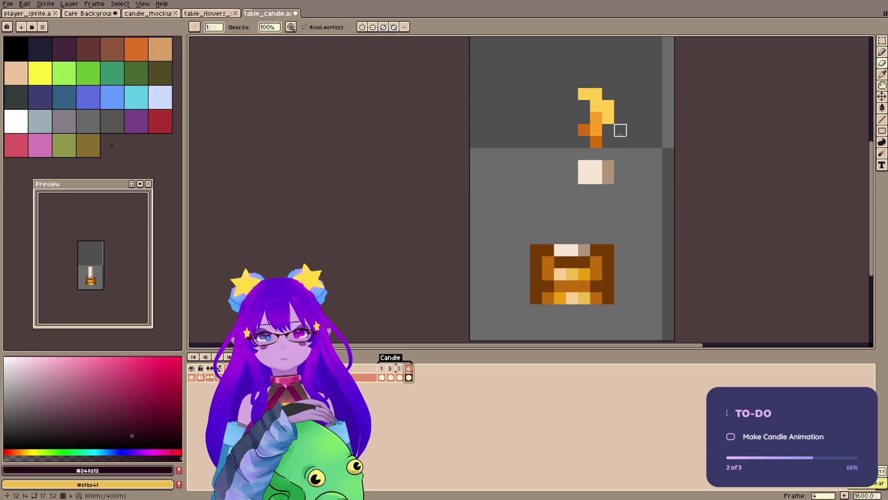
{"action": "key", "text": "b"}
{"action": "key", "text": "ctrl+z"}
- Nudge the small flame up one pixel above the candle and save
{"action": "key", "text": "m"}
{"action": "mouse_move", "coordinate": [553, 170]}
{"action": "left_mouse_down"}
{"action": "mouse_move", "coordinate": [604, 222]}
{"action": "mouse_move", "coordinate": [594, 200]}
{"action": "left_mouse_up"}
{"action": "key", "text": "ctrl+s"}
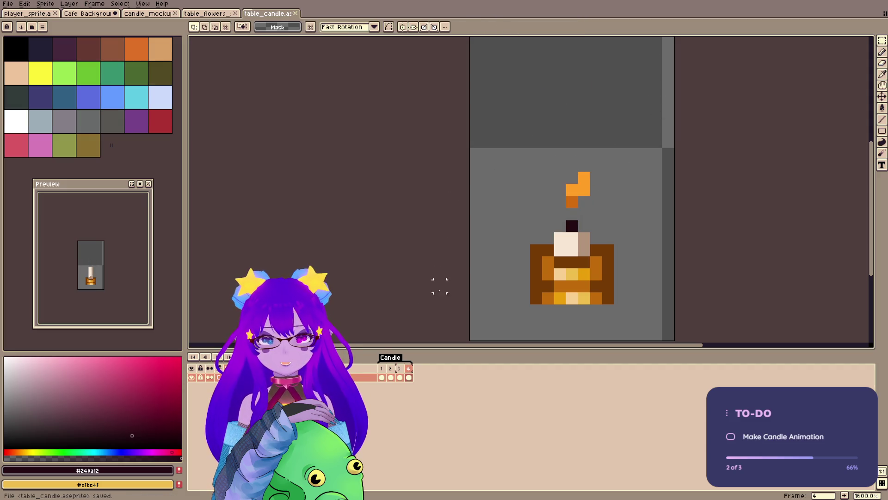
{"action": "left_click", "coordinate": [399, 376]}
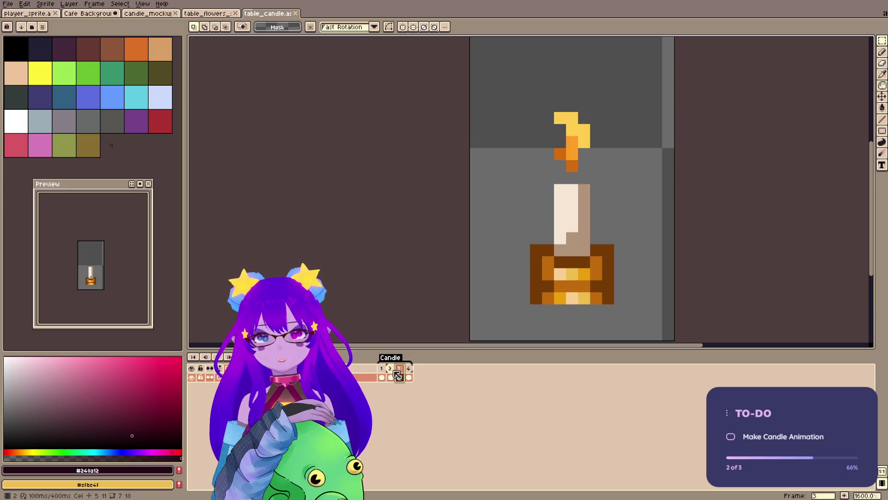
- On frame 2, try enlarging the flame, cancel it, and undo a stray yellow pixel
{"action": "key", "text": "Left"}
{"action": "left_click_drag", "start_coordinate": [520, 112], "coordinate": [596, 210]}
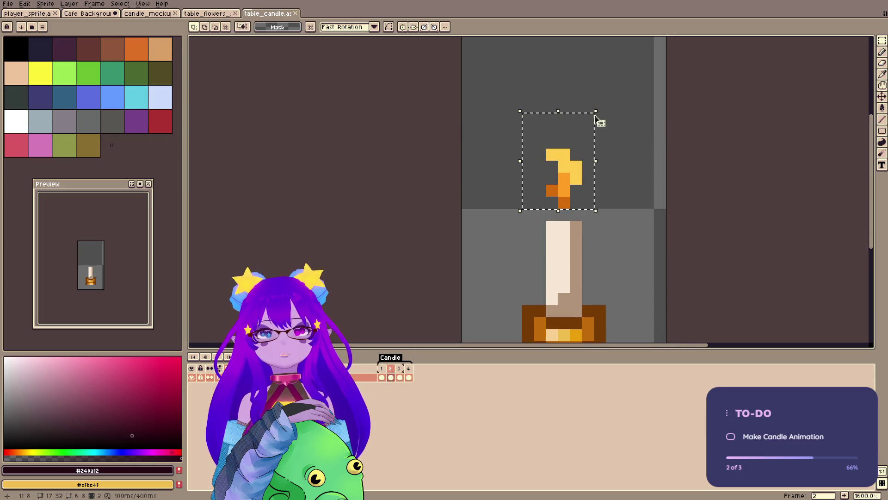
{"action": "left_click_drag", "start_coordinate": [596, 117], "coordinate": [620, 88]}
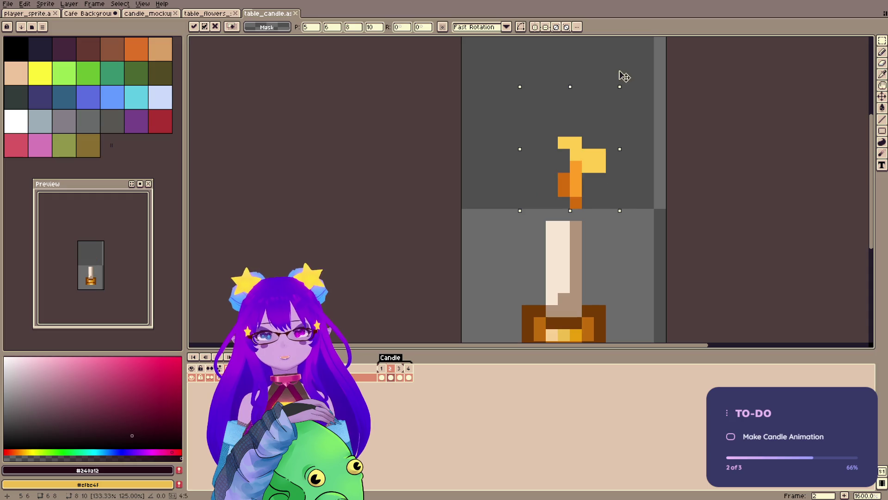
{"action": "key", "text": "Escape"}
{"action": "key", "text": "ctrl+d"}
{"action": "key", "text": "b"}
{"action": "left_click", "coordinate": [577, 171], "text": "alt"}
{"action": "left_click", "coordinate": [576, 131]}
{"action": "key", "text": "ctrl+z"}
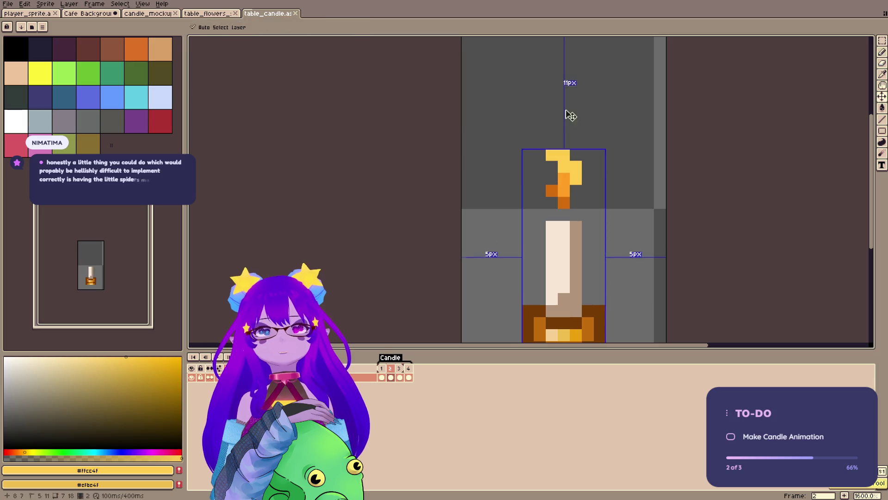
- Flip frame 2's flame horizontally and draw #ffcc4f yellow pixels down its left side
{"action": "left_click_drag", "start_coordinate": [532, 135], "coordinate": [596, 210]}
{"action": "key", "text": "shift+h"}
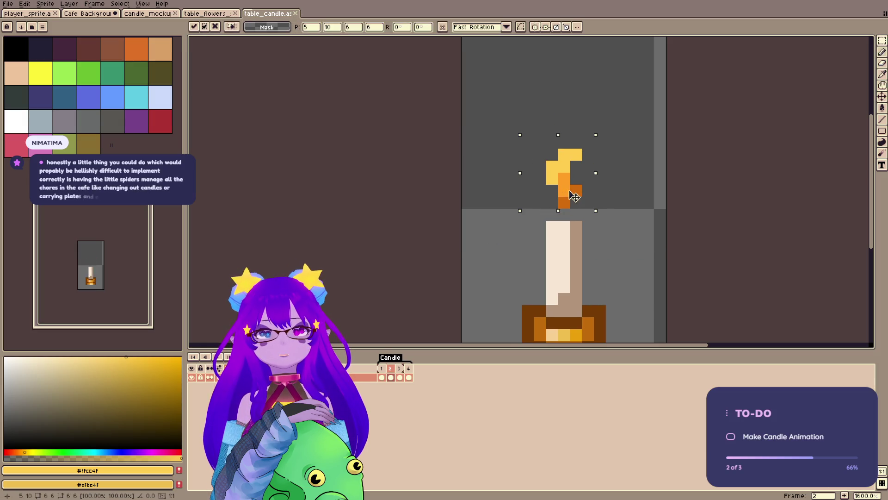
{"action": "key", "text": "Return"}
{"action": "key", "text": "b"}
{"action": "left_click", "coordinate": [540, 142]}
{"action": "left_click_drag", "start_coordinate": [539, 142], "coordinate": [539, 167]}
{"action": "left_click", "coordinate": [539, 190]}
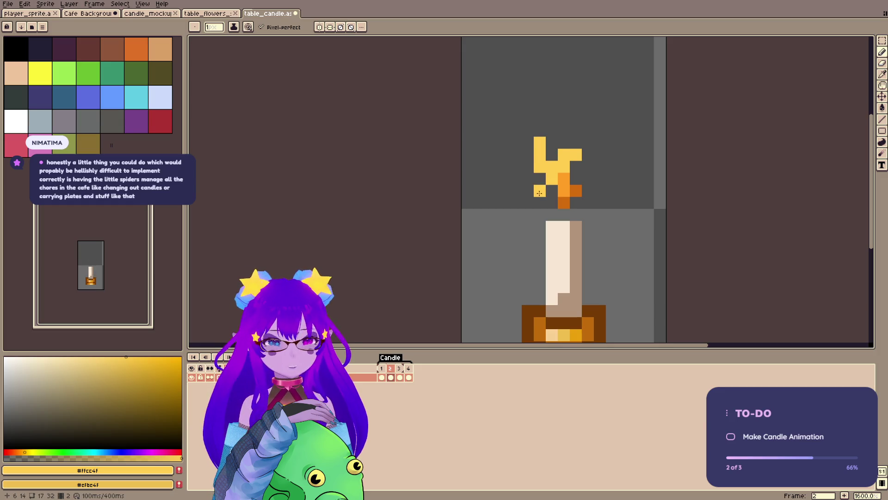
{"action": "left_click", "coordinate": [551, 191]}
- Paint #ff9e24 orange pixels into the flame with yellow highlights at its middle and tip
{"action": "left_click", "coordinate": [549, 177], "text": "alt"}
{"action": "left_click", "coordinate": [552, 190]}
{"action": "left_click", "coordinate": [539, 178]}
{"action": "left_click", "coordinate": [564, 166]}
{"action": "left_click", "coordinate": [550, 166], "text": "alt"}
{"action": "left_click", "coordinate": [550, 177]}
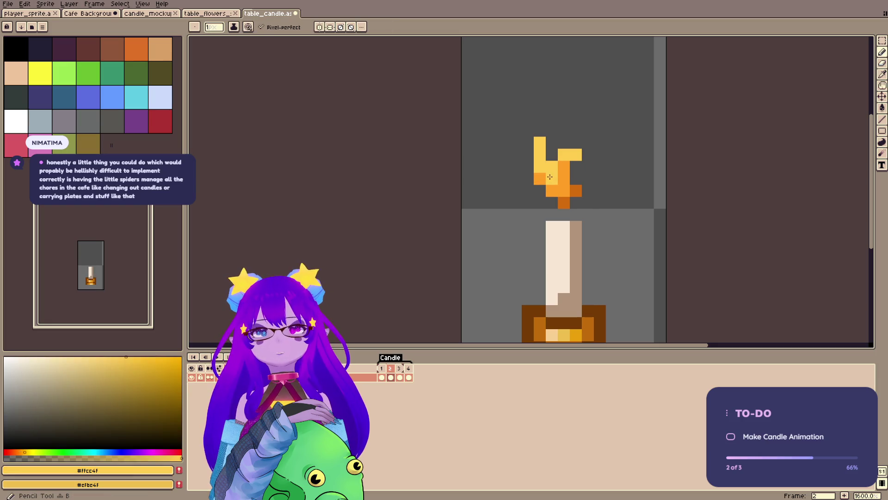
{"action": "left_click", "coordinate": [576, 142]}
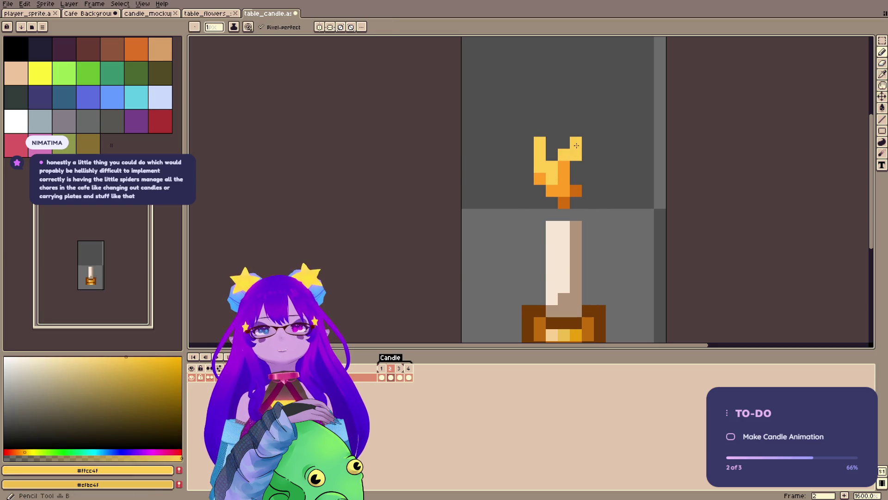
- Shade the flame's lower right in #d16b0c dark orange and save
{"action": "left_click", "coordinate": [576, 178], "text": "alt"}
{"action": "left_click", "coordinate": [564, 191]}
{"action": "left_click", "coordinate": [552, 202]}
{"action": "left_click", "coordinate": [576, 178]}
{"action": "left_click", "coordinate": [588, 190]}
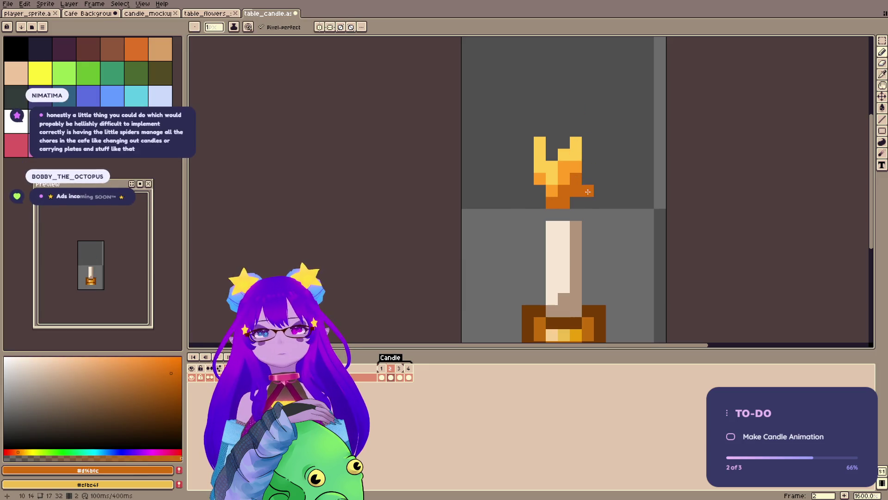
{"action": "left_click", "coordinate": [588, 178]}
{"action": "left_click", "coordinate": [588, 167]}
{"action": "key", "text": "ctrl+z"}
{"action": "key", "text": "ctrl+z"}
{"action": "key", "text": "ctrl+s"}
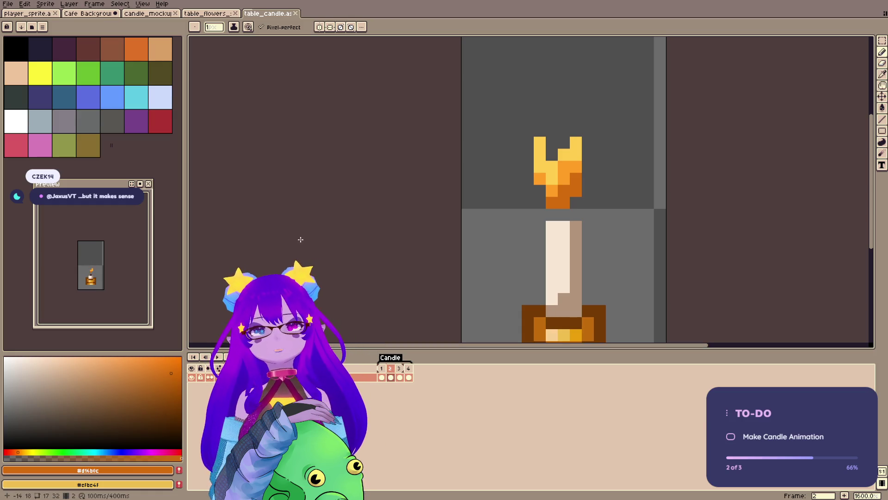
- Clear the flame pixels above frame 2's tall candle and save table_candle
{"action": "key", "text": "h"}
{"action": "mouse_move", "coordinate": [578, 162]}
{"action": "left_mouse_down"}
{"action": "mouse_move", "coordinate": [571, 120]}
{"action": "mouse_move", "coordinate": [556, 197]}
{"action": "mouse_move", "coordinate": [565, 212]}
{"action": "mouse_move", "coordinate": [551, 212]}
{"action": "left_mouse_up"}
{"action": "double_click", "coordinate": [382, 368]}
{"action": "key", "text": "Escape"}
{"action": "key", "text": "e"}
{"action": "key", "text": "v"}
{"action": "key", "text": "b"}
{"action": "left_click", "coordinate": [564, 169]}
{"action": "key", "text": "ctrl+s"}
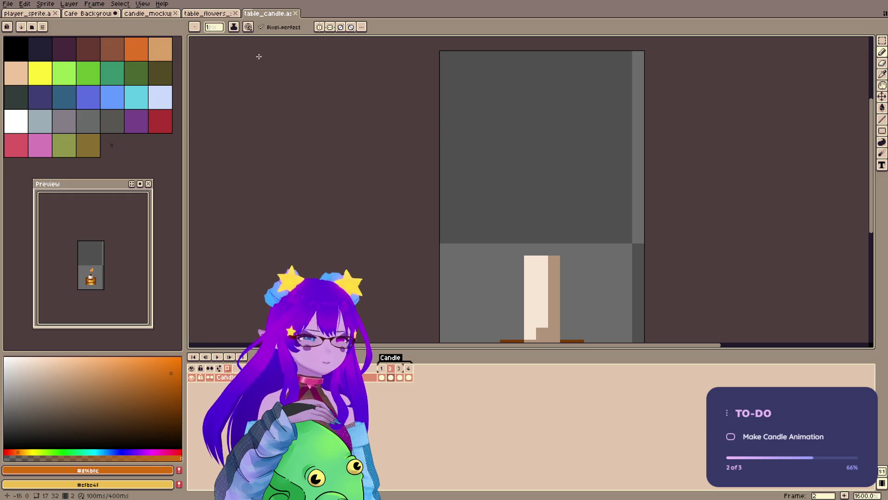
- Set #d16b0c as secondary colour and paint 2px #ff9e24 orange flame blocks above frame 2's candle
{"action": "mouse_move", "coordinate": [428, 287]}
{"action": "left_mouse_down"}
{"action": "mouse_move", "coordinate": [426, 240]}
{"action": "mouse_move", "coordinate": [441, 296]}
{"action": "left_mouse_up"}
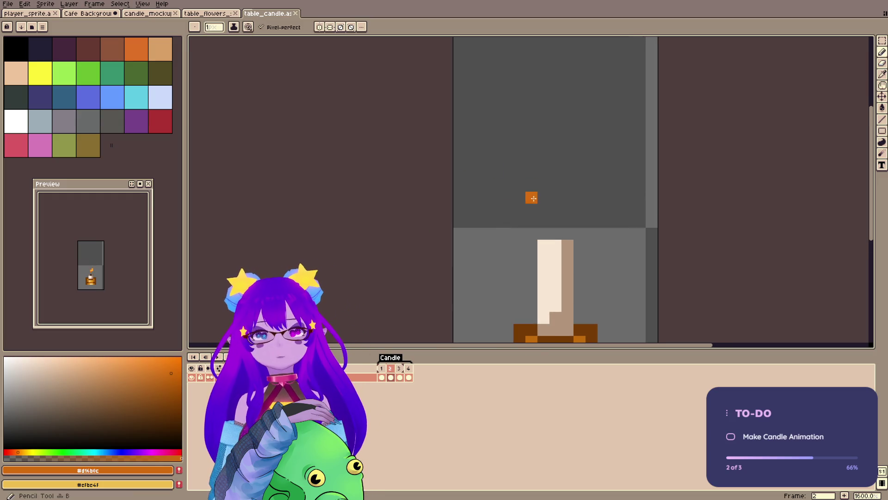
{"action": "left_click", "coordinate": [400, 377]}
{"action": "right_click", "coordinate": [571, 209], "text": "alt"}
{"action": "left_click", "coordinate": [558, 222], "text": "alt"}
{"action": "left_click", "coordinate": [390, 377]}
{"action": "left_click", "coordinate": [551, 167]}
{"action": "mouse_move", "coordinate": [550, 167]}
{"action": "left_mouse_down"}
{"action": "mouse_move", "coordinate": [550, 177]}
{"action": "mouse_move", "coordinate": [574, 120]}
{"action": "mouse_move", "coordinate": [573, 189]}
{"action": "left_mouse_up"}
{"action": "left_click", "coordinate": [574, 190]}
{"action": "left_click", "coordinate": [538, 156]}
- At 1px, fill the flame's left column and lower edges with orange
{"action": "key", "text": "minus"}
{"action": "left_click", "coordinate": [519, 161]}
{"action": "mouse_move", "coordinate": [519, 185]}
{"action": "left_mouse_down"}
{"action": "mouse_move", "coordinate": [543, 211]}
{"action": "mouse_move", "coordinate": [520, 198]}
{"action": "mouse_move", "coordinate": [556, 217]}
{"action": "left_mouse_up"}
{"action": "left_click", "coordinate": [568, 215]}
{"action": "left_click_drag", "start_coordinate": [588, 155], "coordinate": [571, 185]}
{"action": "left_click", "coordinate": [503, 228]}
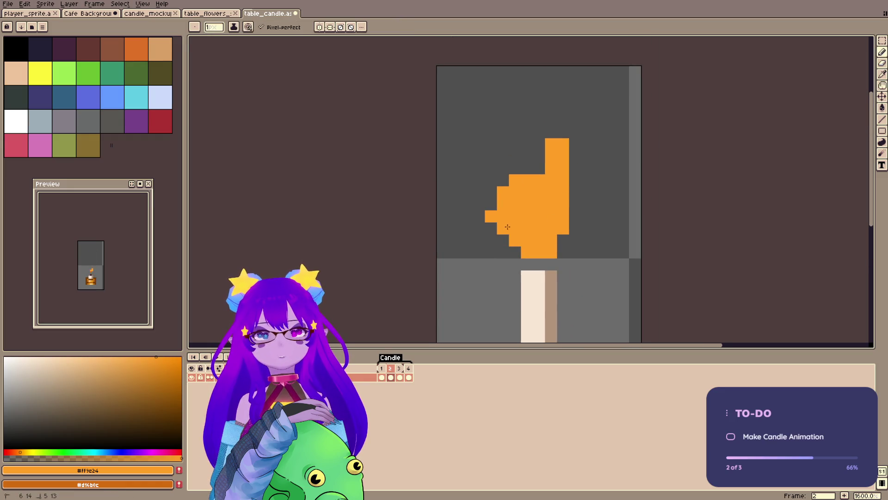
{"action": "left_click", "coordinate": [563, 238]}
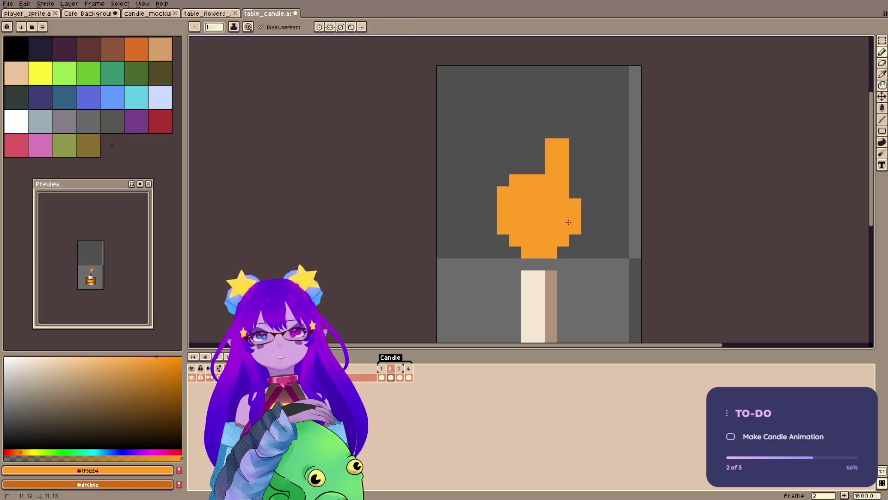
- Compare against frame 3, then at 2px grow the flame upward into a curved hook
{"action": "left_click", "coordinate": [400, 368]}
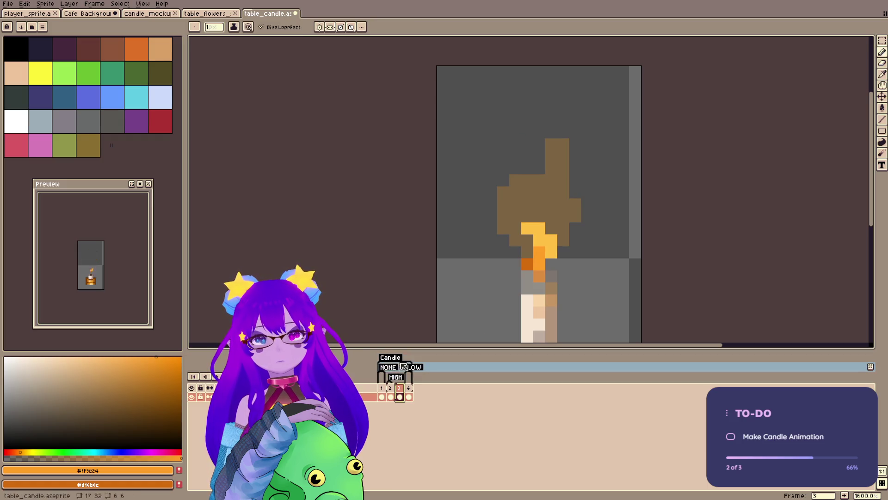
{"action": "double_click", "coordinate": [398, 358]}
{"action": "key", "text": "Return"}
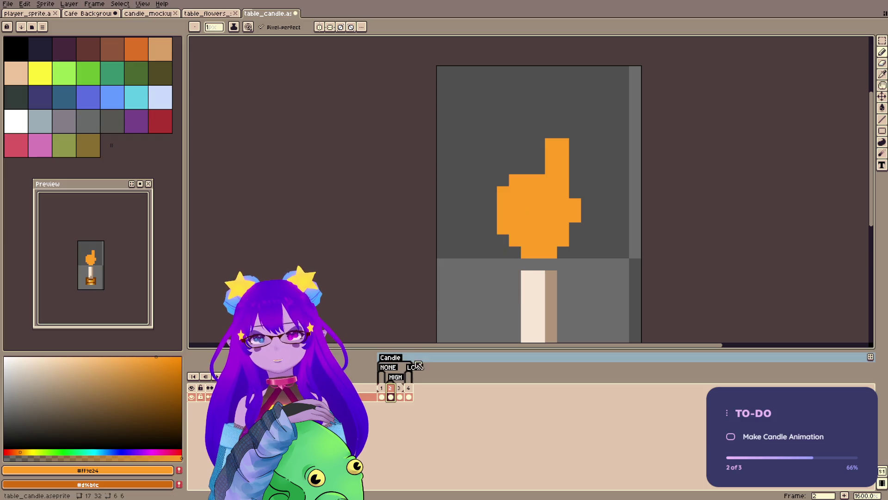
{"action": "left_click", "coordinate": [422, 366]}
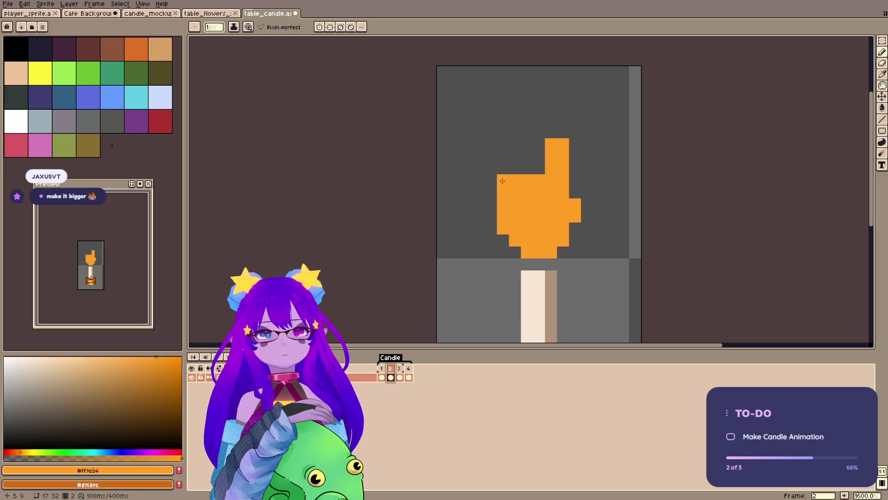
{"action": "key", "text": "plus"}
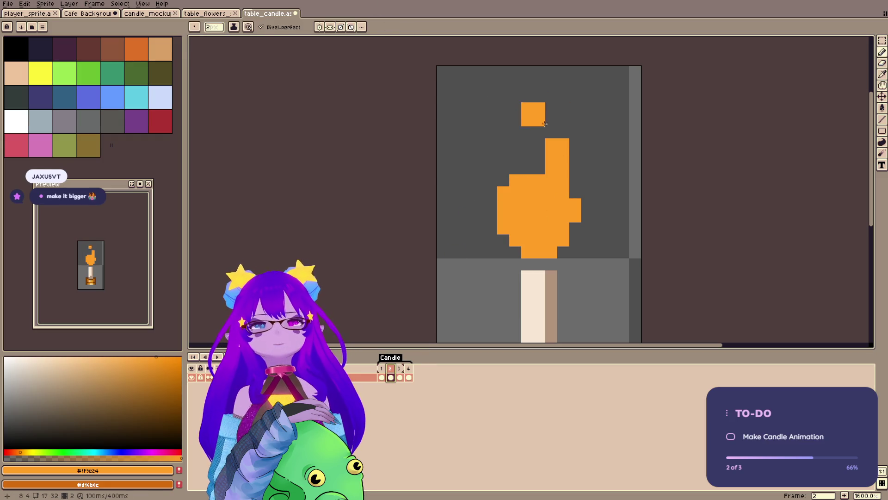
{"action": "left_click_drag", "start_coordinate": [561, 100], "coordinate": [583, 173]}
{"action": "mouse_move", "coordinate": [562, 135]}
{"action": "left_mouse_down"}
{"action": "mouse_move", "coordinate": [542, 171]}
{"action": "mouse_move", "coordinate": [477, 217]}
{"action": "mouse_move", "coordinate": [523, 239]}
{"action": "left_mouse_up"}
{"action": "mouse_move", "coordinate": [577, 217]}
{"action": "left_mouse_down"}
{"action": "mouse_move", "coordinate": [575, 228]}
{"action": "mouse_move", "coordinate": [599, 175]}
{"action": "mouse_move", "coordinate": [599, 192]}
{"action": "left_mouse_up"}
- Carve a one-pixel gap down the flame's inner hook with the eraser
{"action": "key", "text": "ctrl+z"}
{"action": "left_click", "coordinate": [545, 90]}
{"action": "key", "text": "e"}
{"action": "mouse_move", "coordinate": [539, 96]}
{"action": "left_mouse_down"}
{"action": "mouse_move", "coordinate": [539, 157]}
{"action": "mouse_move", "coordinate": [526, 157]}
{"action": "left_mouse_up"}
{"action": "key", "text": "b"}
{"action": "left_click", "coordinate": [527, 132]}
- Trim the flame's lower-left, top-right and right-edge pixels, then save
{"action": "key", "text": "e"}
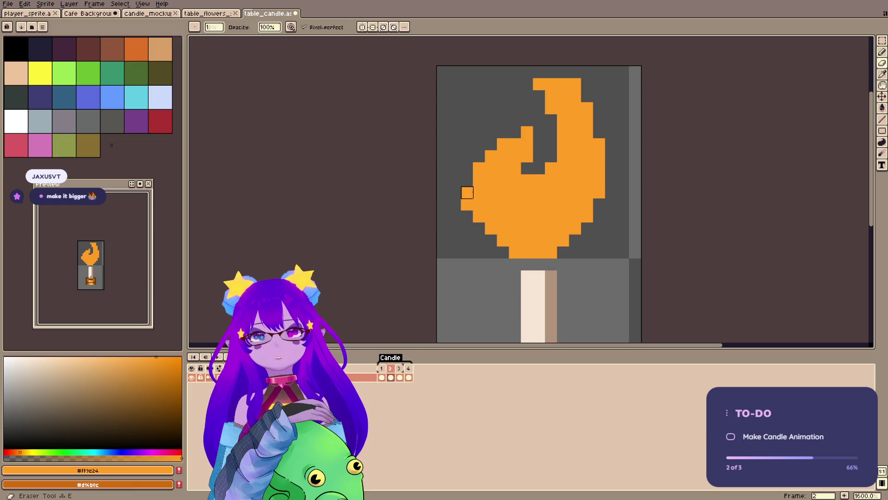
{"action": "left_click_drag", "start_coordinate": [479, 168], "coordinate": [467, 203]}
{"action": "key", "text": "ctrl+z"}
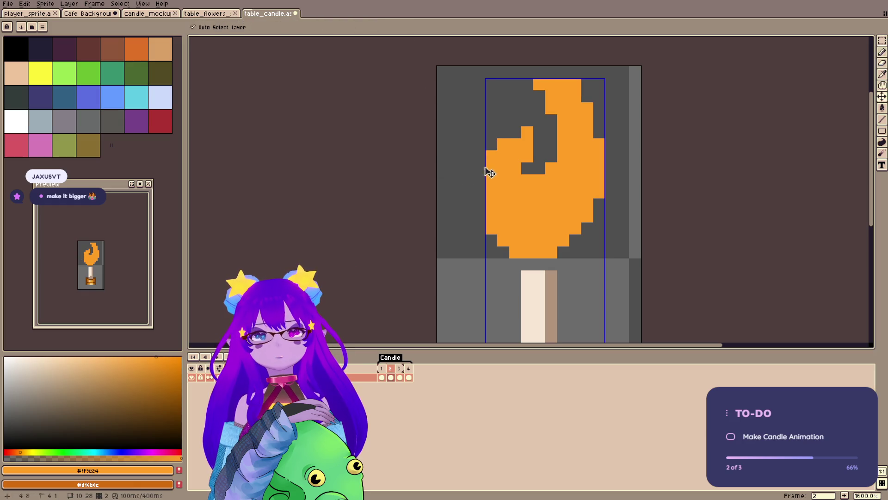
{"action": "left_click_drag", "start_coordinate": [467, 190], "coordinate": [467, 206]}
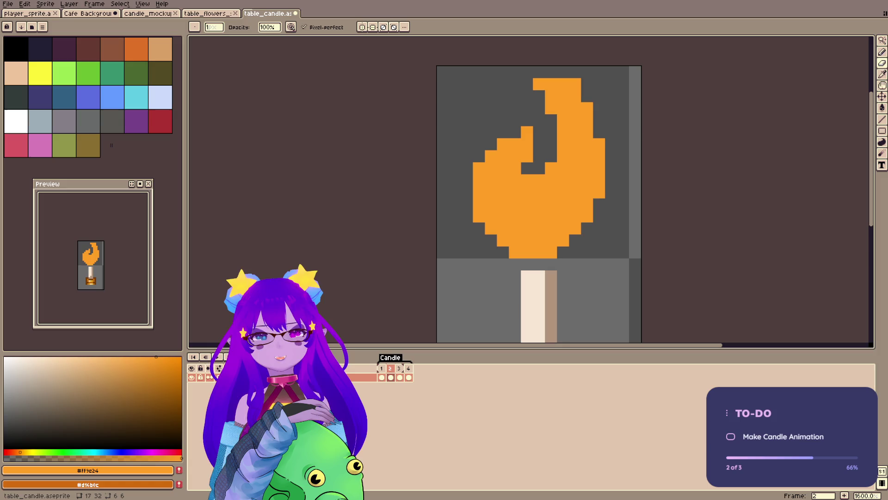
{"action": "left_click", "coordinate": [575, 83]}
{"action": "left_click", "coordinate": [599, 143]}
{"action": "left_click", "coordinate": [587, 144]}
{"action": "key", "text": "ctrl+s"}
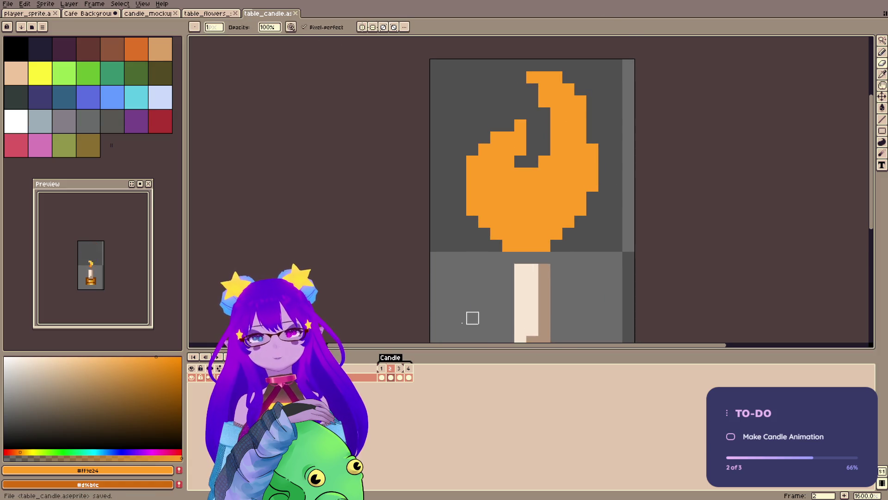
- Pick #ffcc4f yellow, make dark orange the drawing colour, and return to frame 2
{"action": "left_click", "coordinate": [401, 378]}
{"action": "left_click", "coordinate": [526, 221], "text": "alt"}
{"action": "key", "text": "x"}
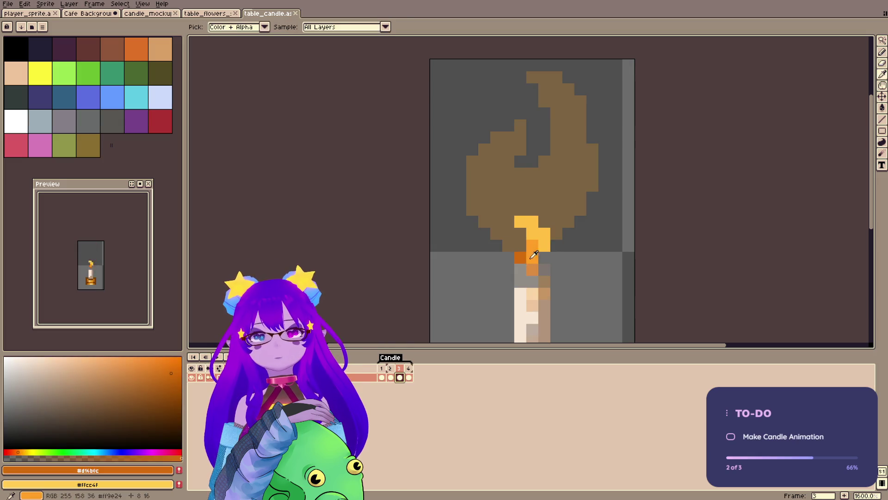
{"action": "left_click", "coordinate": [390, 378]}
{"action": "key", "text": "b"}
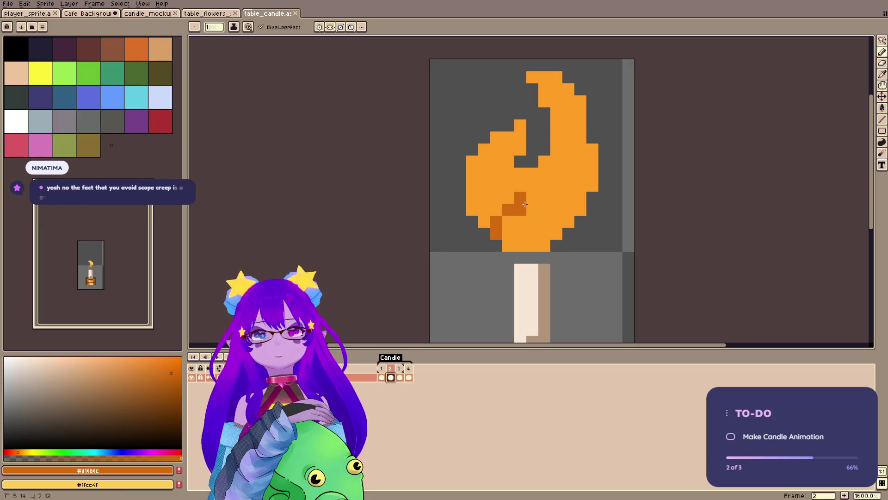
- Try dark-orange shading on the flame's lower left, undo it, then add one dark-orange pixel
{"action": "mouse_move", "coordinate": [488, 197]}
{"action": "left_mouse_down"}
{"action": "mouse_move", "coordinate": [496, 234]}
{"action": "mouse_move", "coordinate": [507, 206]}
{"action": "mouse_move", "coordinate": [535, 226]}
{"action": "mouse_move", "coordinate": [569, 172]}
{"action": "mouse_move", "coordinate": [557, 220]}
{"action": "left_mouse_up"}
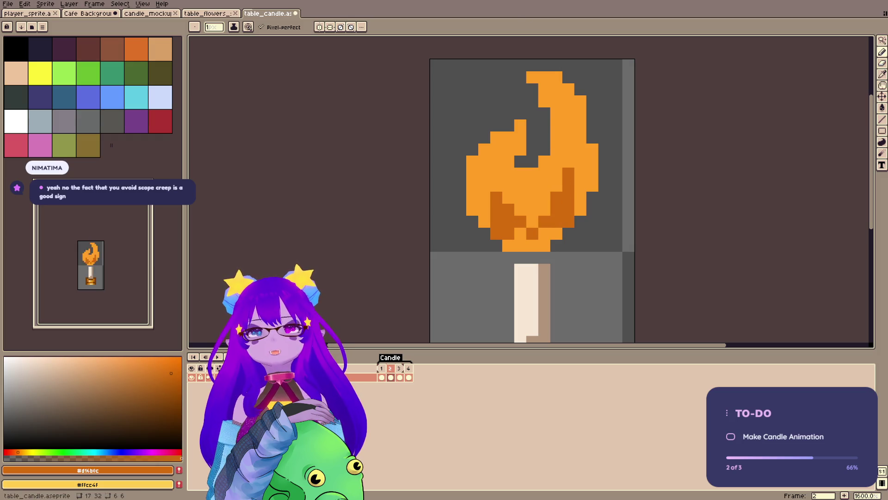
{"action": "key", "text": "ctrl+z"}
{"action": "key", "text": "v"}
{"action": "key", "text": "b"}
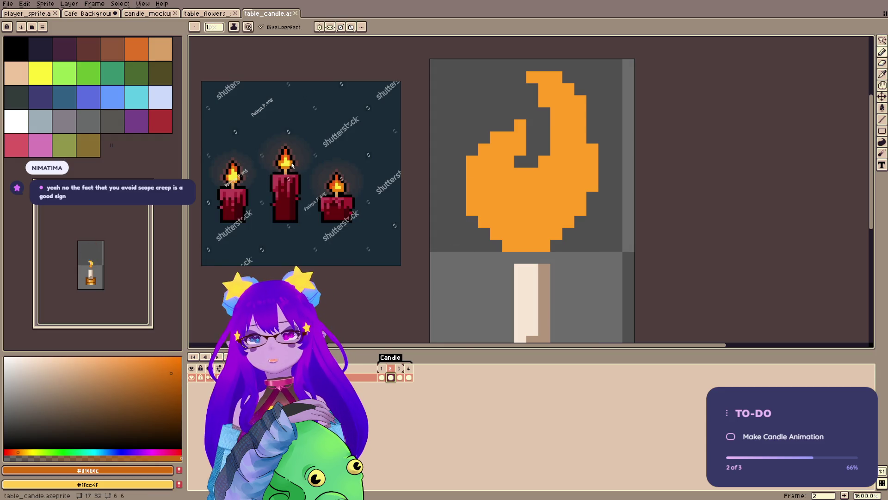
{"action": "left_click", "coordinate": [501, 180]}
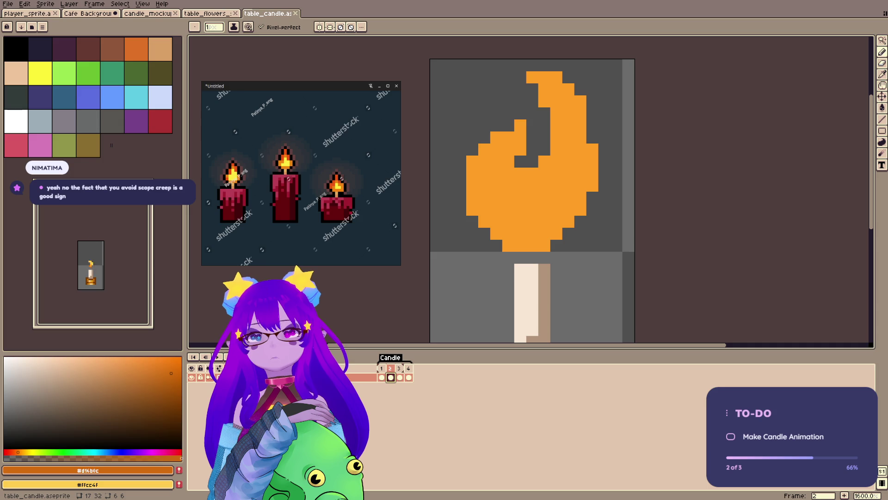
- Shade the flame's inner curve and left edge in dark orange #d16b0c, undoing a stray pixel
{"action": "mouse_move", "coordinate": [472, 198]}
{"action": "left_mouse_down"}
{"action": "mouse_move", "coordinate": [496, 161]}
{"action": "mouse_move", "coordinate": [533, 186]}
{"action": "left_mouse_up"}
{"action": "left_click", "coordinate": [508, 173]}
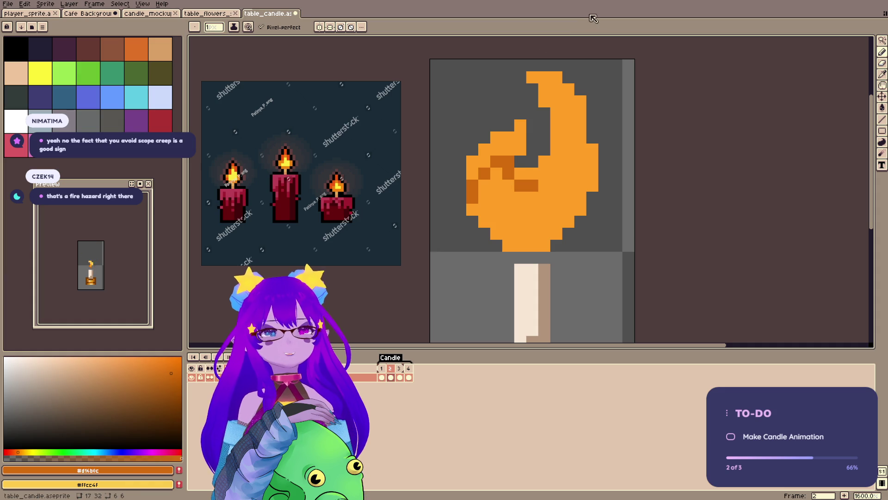
{"action": "left_click", "coordinate": [540, 190]}
{"action": "key", "text": "ctrl+z"}
{"action": "left_click", "coordinate": [533, 173]}
{"action": "left_click", "coordinate": [520, 174]}
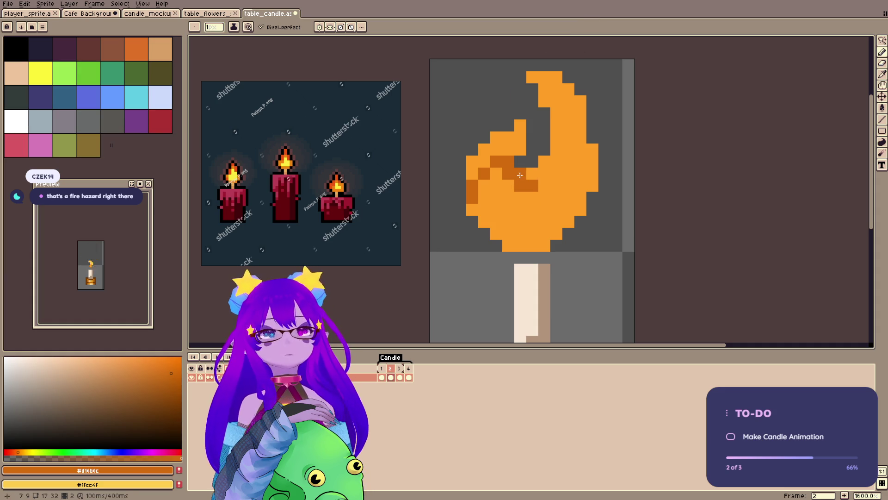
{"action": "left_click", "coordinate": [479, 199]}
{"action": "left_click", "coordinate": [472, 209]}
{"action": "left_click", "coordinate": [497, 173]}
{"action": "left_click", "coordinate": [484, 186]}
{"action": "mouse_move", "coordinate": [485, 197]}
{"action": "left_mouse_down"}
{"action": "mouse_move", "coordinate": [485, 222]}
{"action": "mouse_move", "coordinate": [545, 246]}
{"action": "left_mouse_up"}
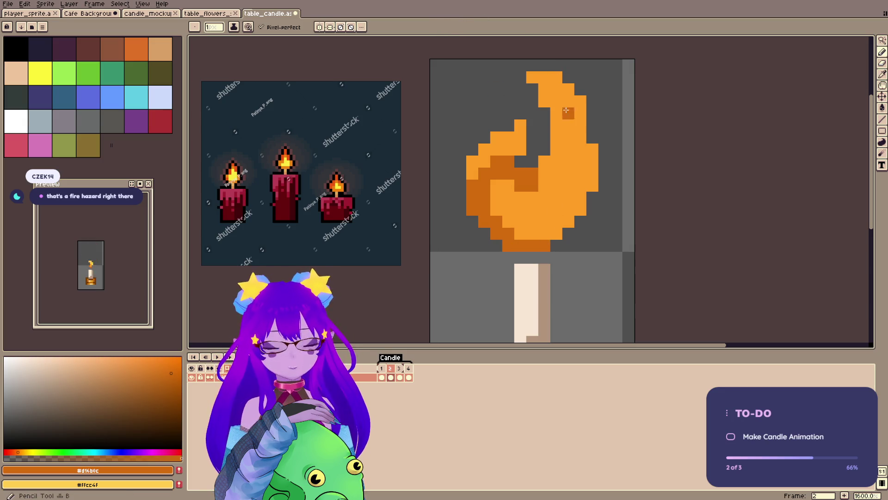
- Shade the flame's lower-right and right edges, redrawing the inner right strip one column over
{"action": "mouse_move", "coordinate": [556, 222]}
{"action": "left_mouse_down"}
{"action": "mouse_move", "coordinate": [557, 234]}
{"action": "mouse_move", "coordinate": [581, 198]}
{"action": "left_mouse_up"}
{"action": "left_click_drag", "start_coordinate": [593, 149], "coordinate": [588, 182]}
{"action": "mouse_move", "coordinate": [581, 102]}
{"action": "left_mouse_down"}
{"action": "mouse_move", "coordinate": [568, 114]}
{"action": "mouse_move", "coordinate": [569, 162]}
{"action": "left_mouse_up"}
{"action": "key", "text": "v"}
{"action": "key", "text": "b"}
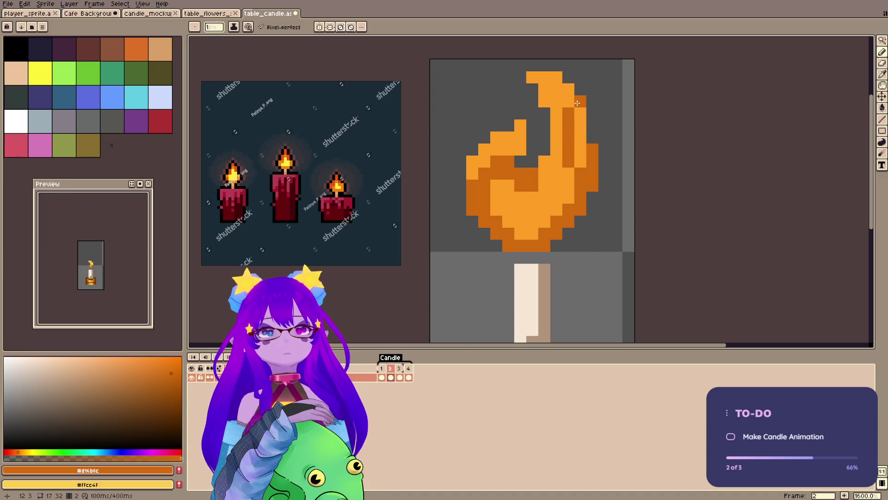
{"action": "key", "text": "ctrl+z"}
{"action": "left_click_drag", "start_coordinate": [581, 101], "coordinate": [581, 139]}
- Darken the top rows of the flame's tip, its upper right and down its middle
{"action": "left_click", "coordinate": [532, 78]}
{"action": "mouse_move", "coordinate": [535, 81]}
{"action": "left_mouse_down"}
{"action": "mouse_move", "coordinate": [557, 78]}
{"action": "mouse_move", "coordinate": [547, 89]}
{"action": "mouse_move", "coordinate": [561, 89]}
{"action": "mouse_move", "coordinate": [544, 101]}
{"action": "mouse_move", "coordinate": [557, 114]}
{"action": "mouse_move", "coordinate": [556, 174]}
{"action": "mouse_move", "coordinate": [543, 176]}
{"action": "left_mouse_up"}
{"action": "left_click", "coordinate": [569, 90]}
{"action": "left_click", "coordinate": [569, 101]}
{"action": "left_click", "coordinate": [556, 150]}
- Restore one light-orange pixel and darken the remaining left inner area and left edge
{"action": "left_click", "coordinate": [497, 186]}
{"action": "key", "text": "ctrl+z"}
{"action": "left_click", "coordinate": [500, 181], "text": "alt"}
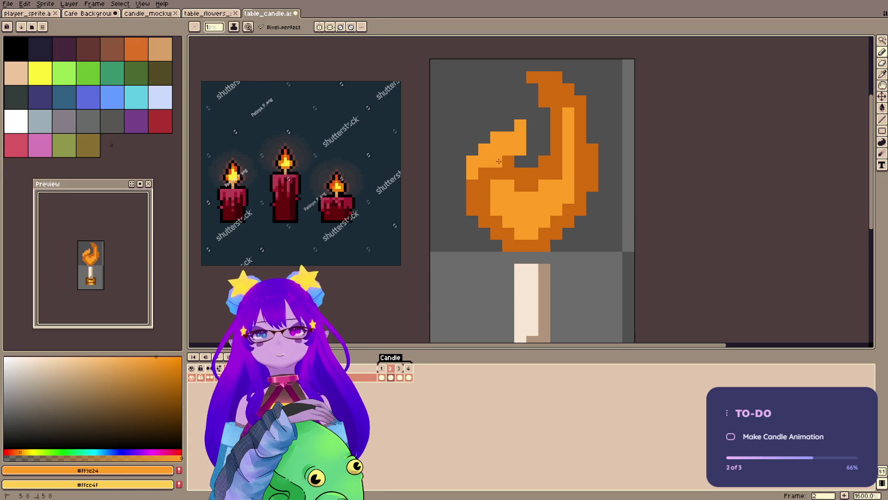
{"action": "left_click", "coordinate": [520, 180], "text": "alt"}
{"action": "mouse_move", "coordinate": [521, 150]}
{"action": "left_mouse_down"}
{"action": "mouse_move", "coordinate": [521, 135]}
{"action": "mouse_move", "coordinate": [510, 146]}
{"action": "left_mouse_up"}
{"action": "left_click", "coordinate": [498, 138]}
{"action": "left_click", "coordinate": [485, 149]}
{"action": "left_click", "coordinate": [473, 161]}
{"action": "left_click", "coordinate": [472, 174]}
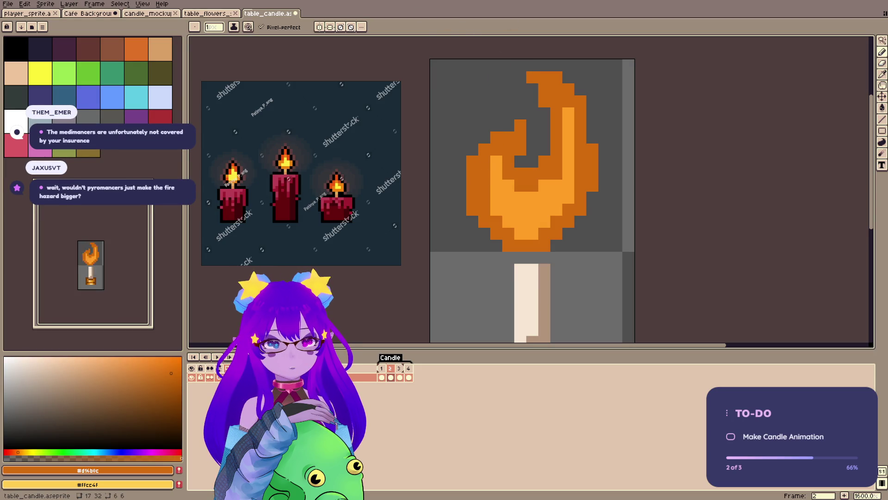
- Switch to light yellow #ffcc4f, paint a yellow core in the flame's base, and save
{"action": "key", "text": "x"}
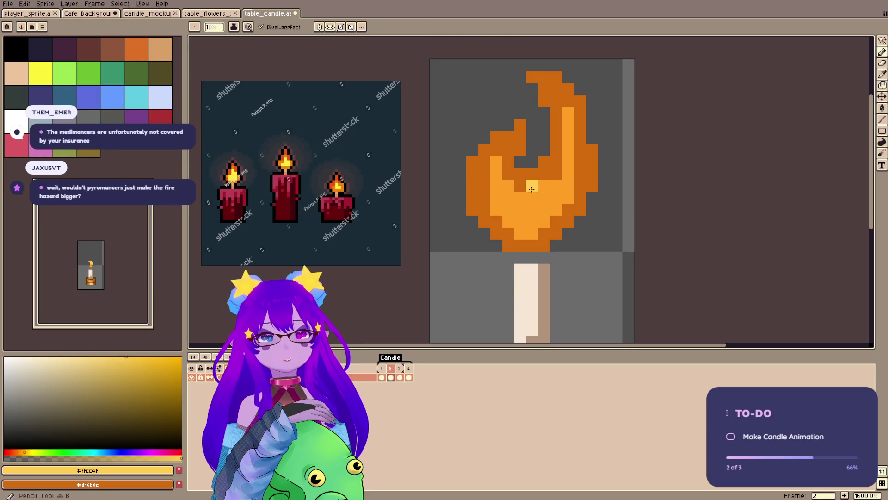
{"action": "key", "text": "ctrl+s"}
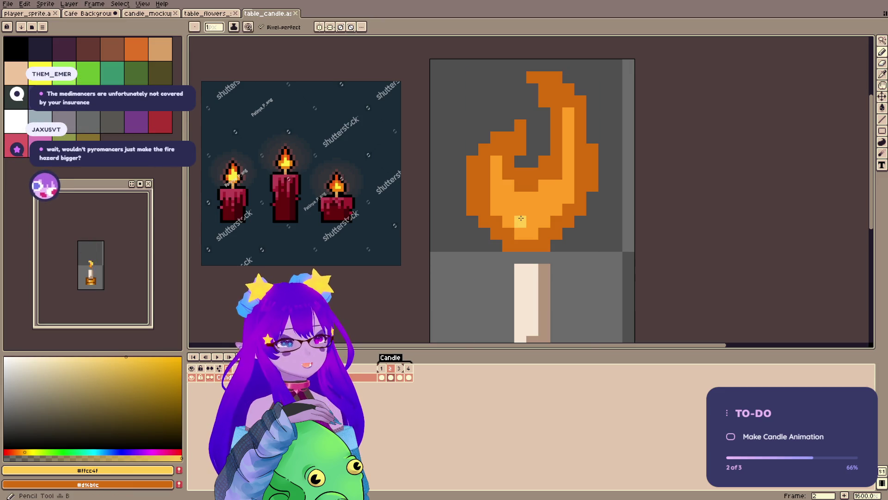
{"action": "left_click", "coordinate": [521, 234]}
{"action": "mouse_move", "coordinate": [531, 234]}
{"action": "left_mouse_down"}
{"action": "mouse_move", "coordinate": [539, 204]}
{"action": "mouse_move", "coordinate": [509, 198]}
{"action": "left_mouse_up"}
{"action": "left_click", "coordinate": [519, 221]}
{"action": "left_click", "coordinate": [520, 209]}
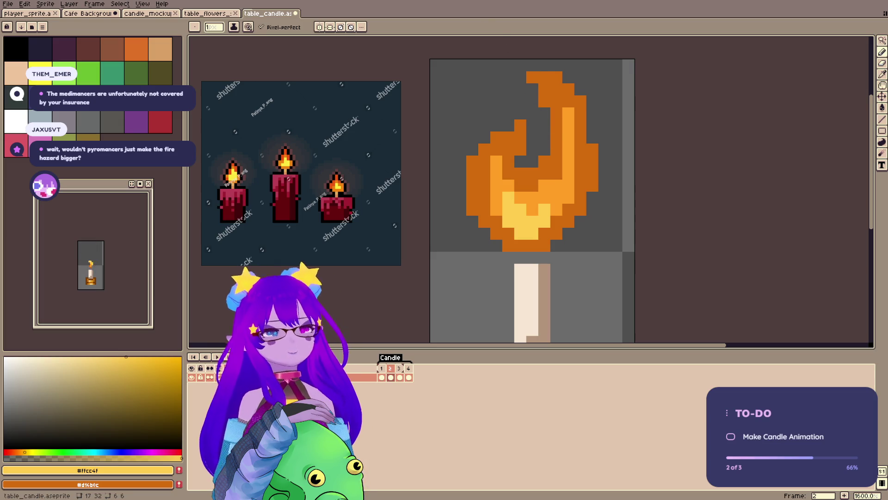
{"action": "key", "text": "ctrl+s"}
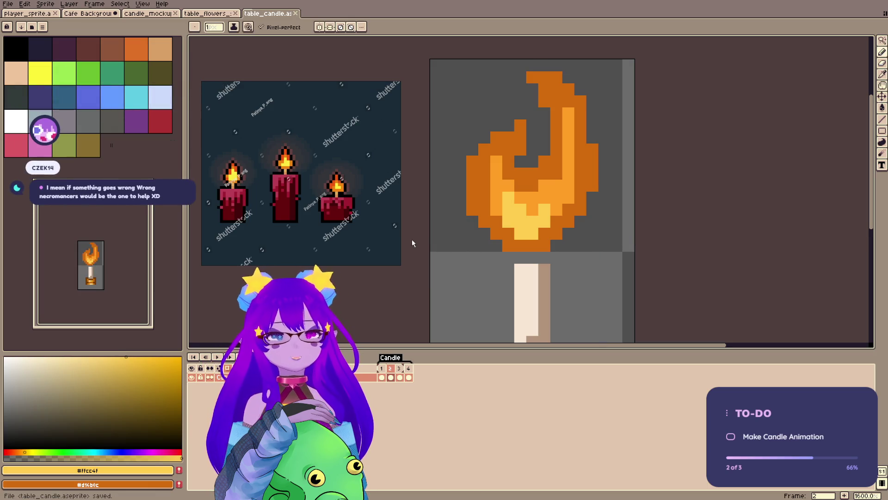
- Zoom out and flip through frames 3 and 4 to compare flames, then return to frame 2
{"action": "mouse_move", "coordinate": [340, 86]}
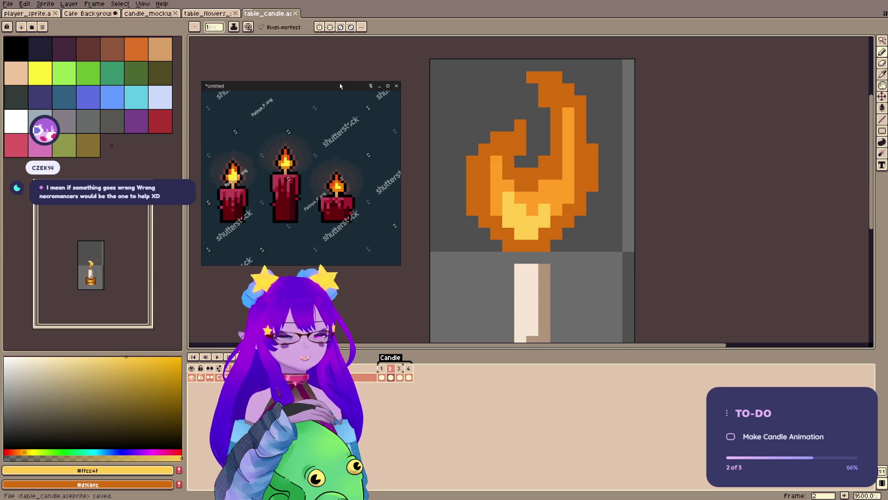
{"action": "scroll", "coordinate": [341, 104], "scroll_direction": "down", "scroll_amount": 1}
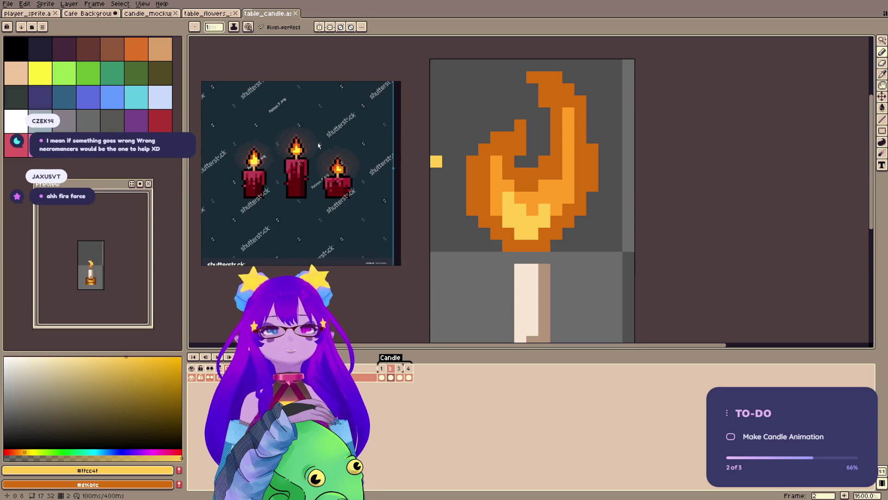
{"action": "scroll", "coordinate": [509, 149], "scroll_direction": "down", "scroll_amount": 3}
{"action": "left_click_drag", "start_coordinate": [563, 145], "coordinate": [550, 175]}
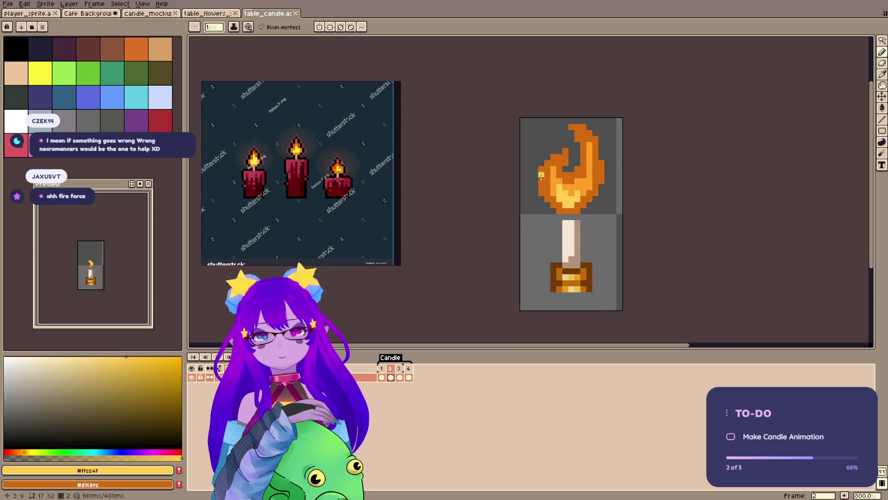
{"action": "left_click", "coordinate": [400, 369]}
{"action": "left_click", "coordinate": [409, 369]}
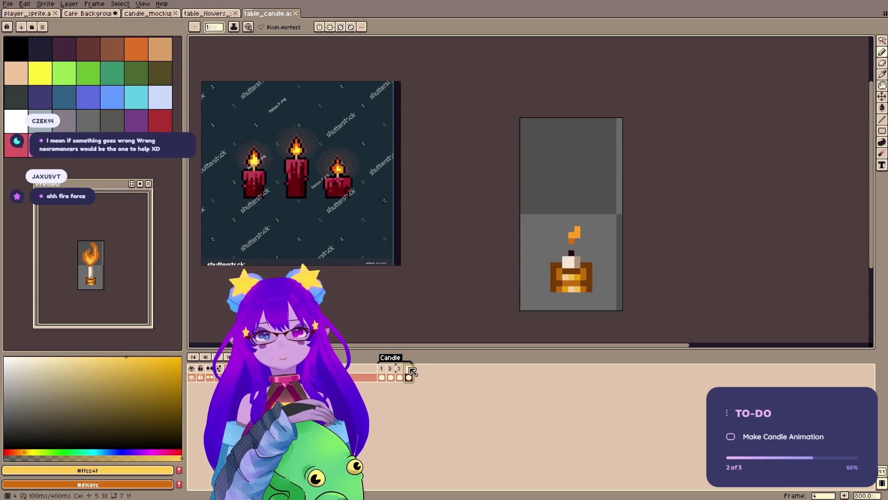
{"action": "left_click", "coordinate": [399, 369]}
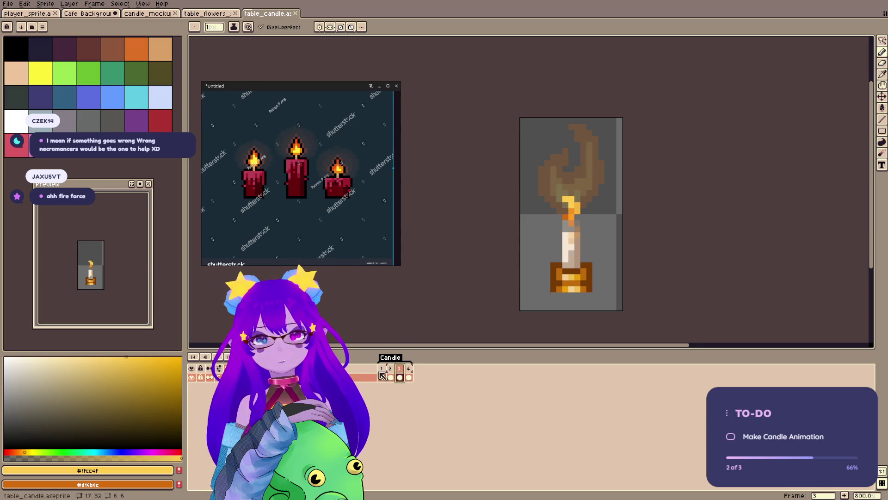
{"action": "left_click", "coordinate": [390, 369]}
- Select frame 2's flame, shrink it to 12×12 pixels and move it up and right
{"action": "key", "text": "m"}
{"action": "mouse_move", "coordinate": [537, 117]}
{"action": "left_mouse_down"}
{"action": "mouse_move", "coordinate": [621, 199]}
{"action": "mouse_move", "coordinate": [624, 215]}
{"action": "left_mouse_up"}
{"action": "left_click_drag", "start_coordinate": [623, 114], "coordinate": [612, 140]}
{"action": "left_click_drag", "start_coordinate": [595, 187], "coordinate": [601, 182]}
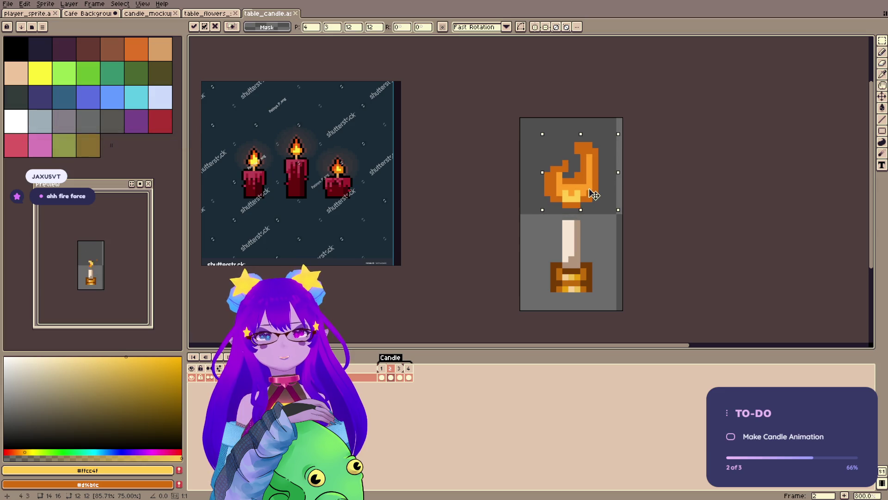
{"action": "key", "text": "Return"}
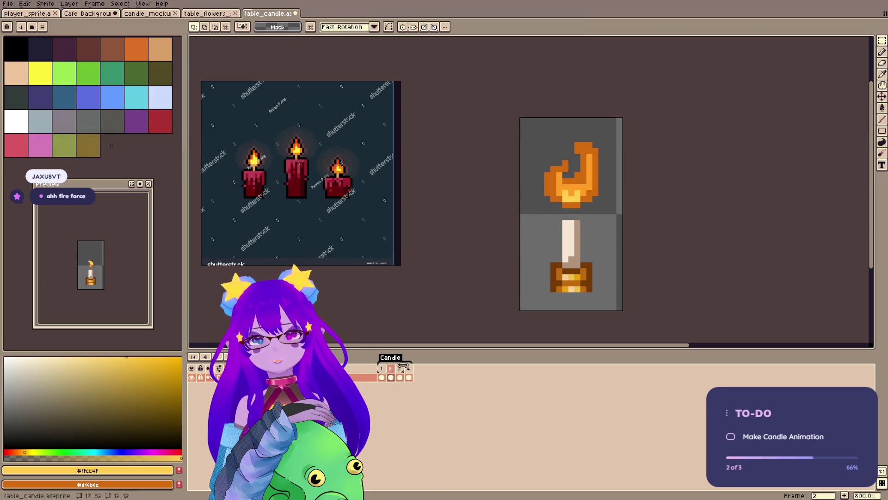
- Compare frames 3 and 4, save table_candle.aseprite, and open frame 4's cel options
{"action": "left_click", "coordinate": [404, 377]}
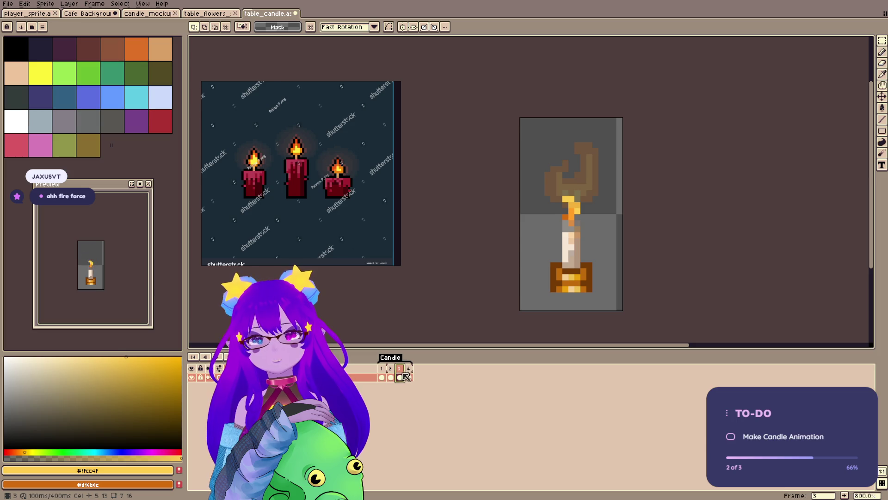
{"action": "left_click", "coordinate": [408, 377]}
{"action": "key", "text": "ctrl+s"}
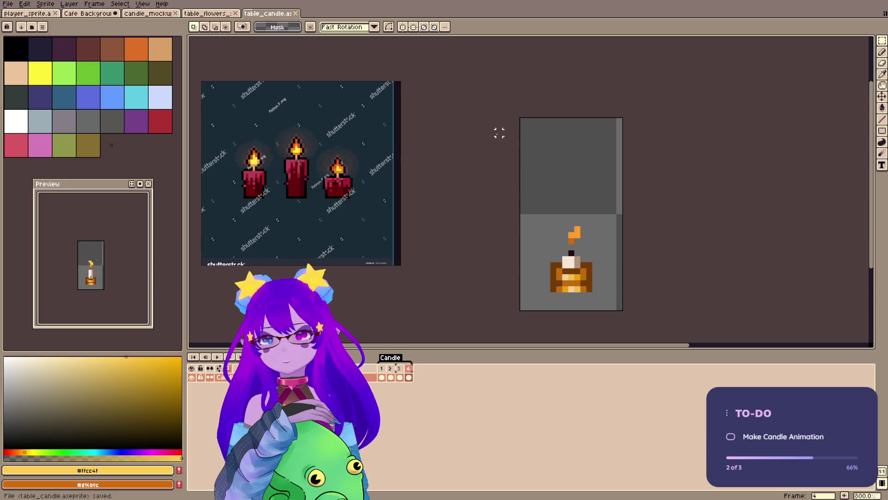
{"action": "left_click", "coordinate": [390, 369]}
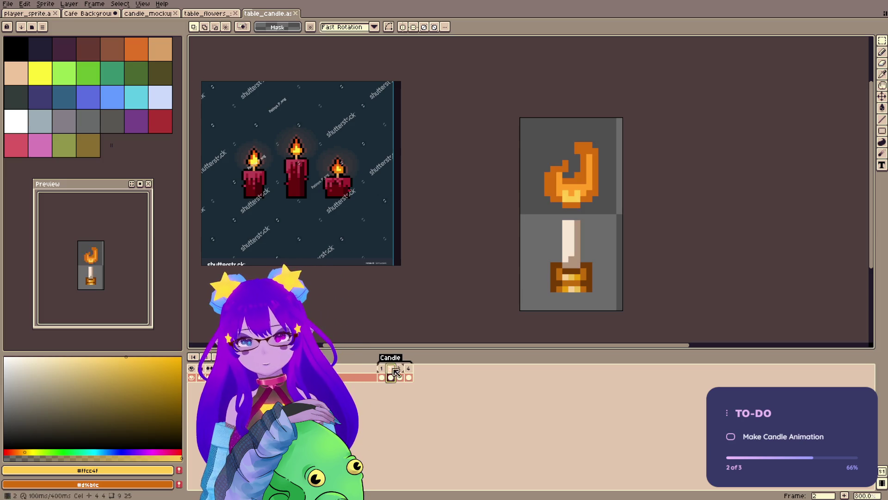
{"action": "left_click", "coordinate": [399, 373]}
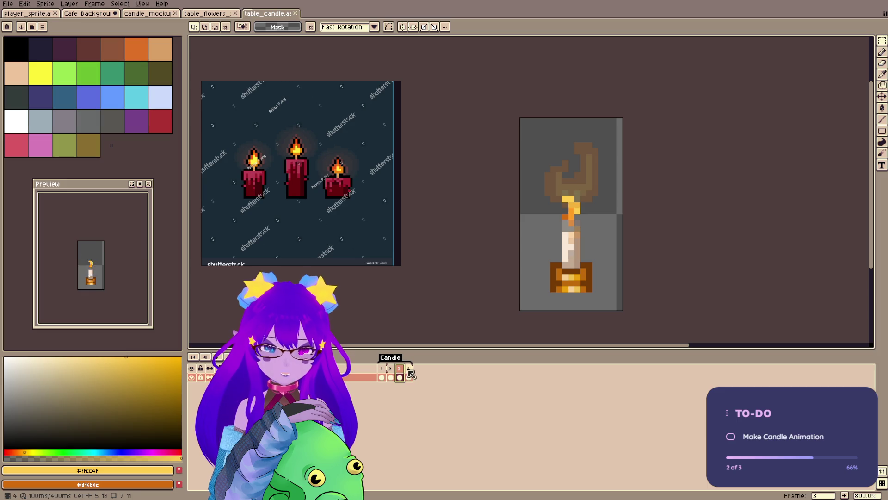
{"action": "left_click", "coordinate": [408, 373]}
{"action": "right_click", "coordinate": [404, 400]}
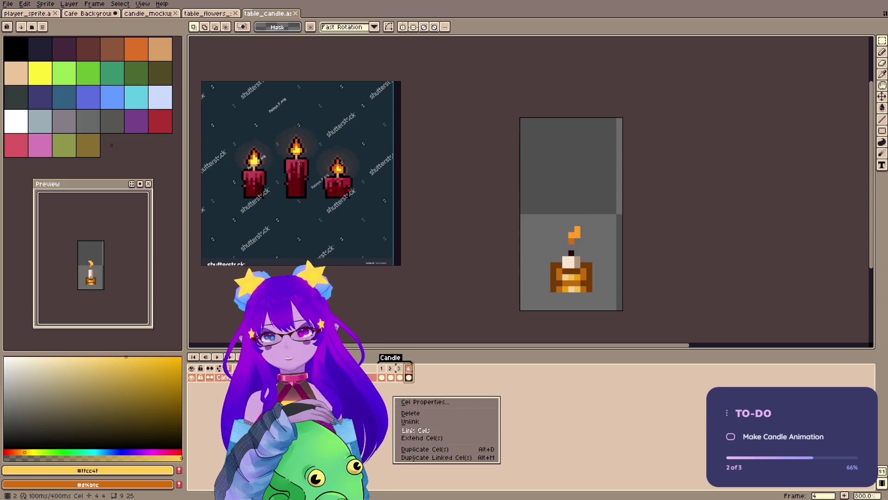
- Close the cel options menu and drag in the customer witch sprite file to open it
{"action": "key", "text": "Escape"}
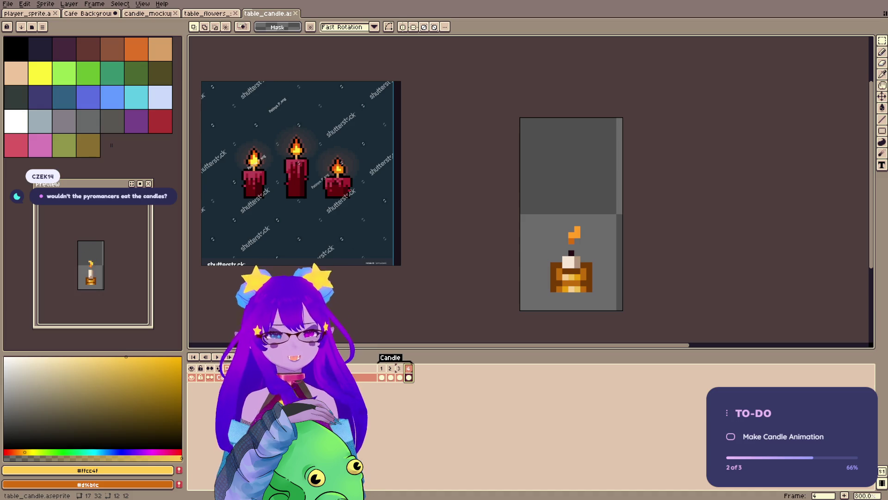
{"action": "mouse_move", "coordinate": [714, 333]}
{"action": "left_mouse_down"}
{"action": "mouse_move", "coordinate": [604, 246]}
{"action": "mouse_move", "coordinate": [657, 161]}
{"action": "left_mouse_up"}
- Zoom the witch sprite, play its awaiting_waiter animation from frame 19, then return to table_candle
{"action": "scroll", "coordinate": [580, 440], "scroll_direction": "down", "scroll_amount": 2, "text": "ctrl"}
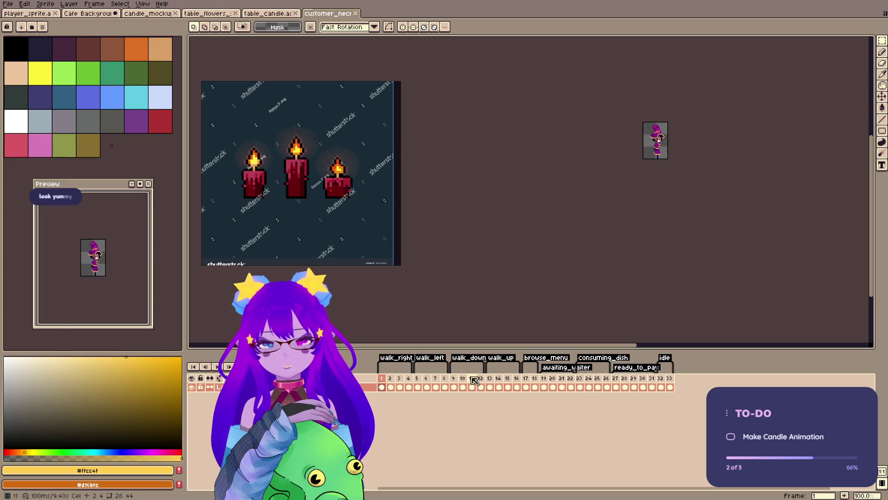
{"action": "scroll", "coordinate": [668, 139], "scroll_direction": "up", "scroll_amount": 4}
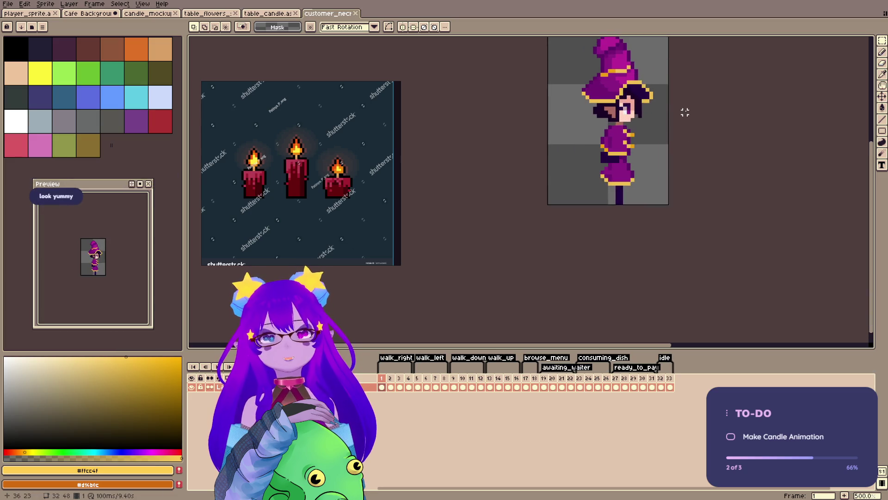
{"action": "left_click_drag", "start_coordinate": [690, 165], "coordinate": [690, 170]}
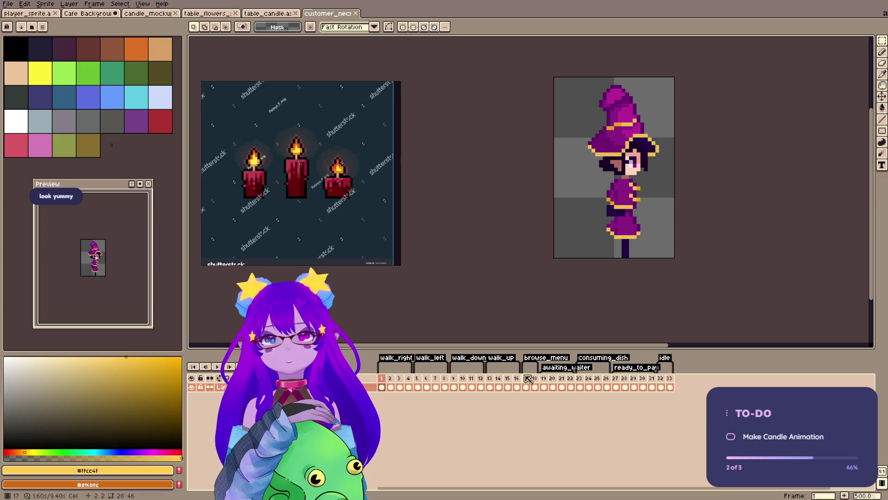
{"action": "left_click", "coordinate": [544, 378]}
{"action": "left_click", "coordinate": [215, 368]}
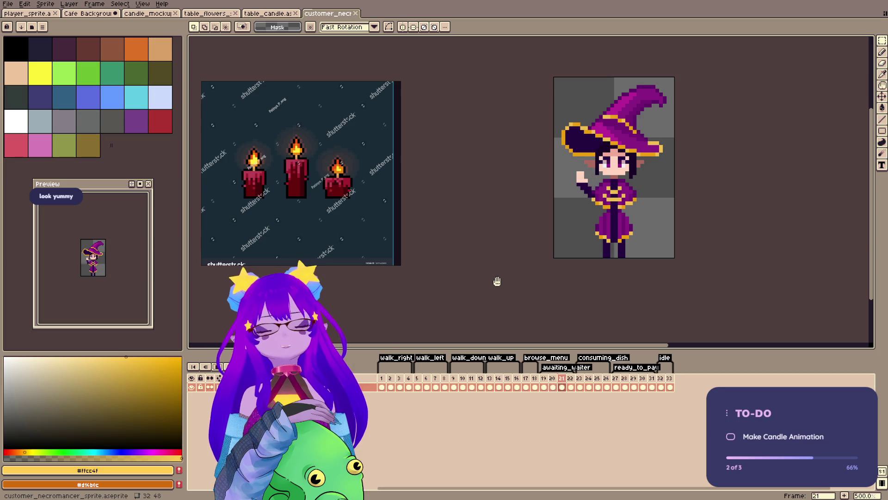
{"action": "left_click", "coordinate": [266, 13]}
- Pan the candle sprite into view and zoom in to 1200%
{"action": "left_click_drag", "start_coordinate": [586, 222], "coordinate": [666, 215]}
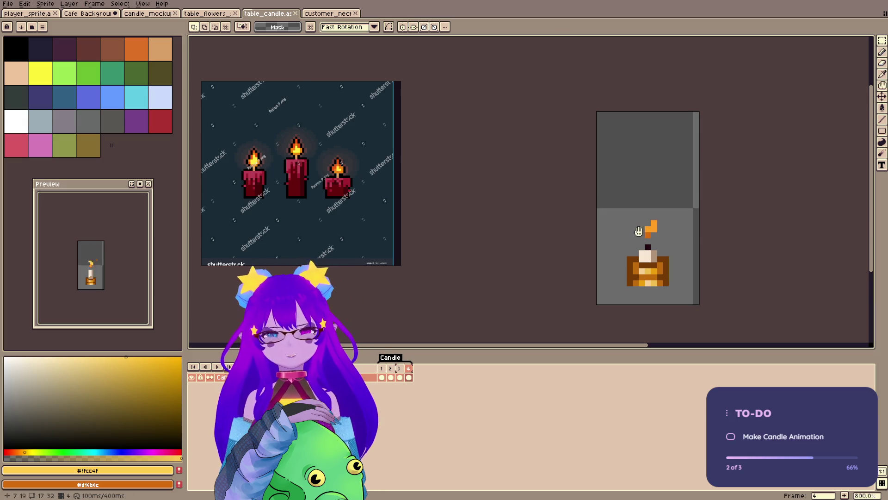
{"action": "scroll", "coordinate": [682, 173], "scroll_direction": "up", "scroll_amount": 2}
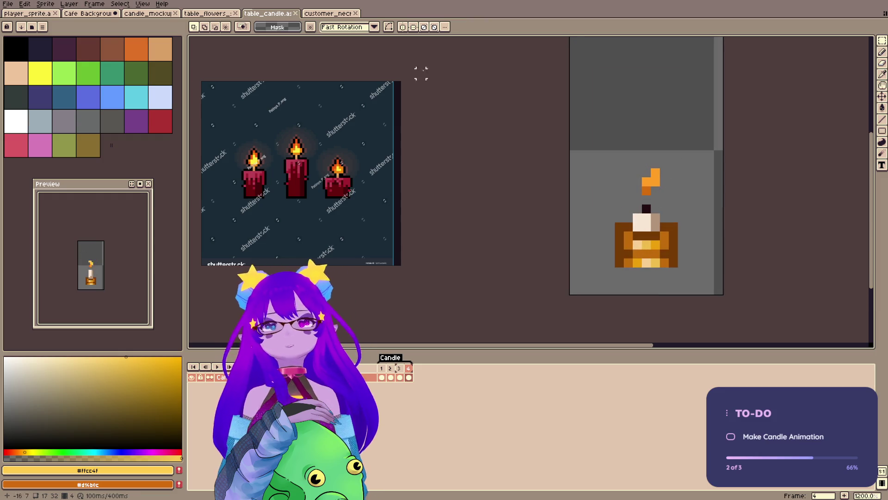